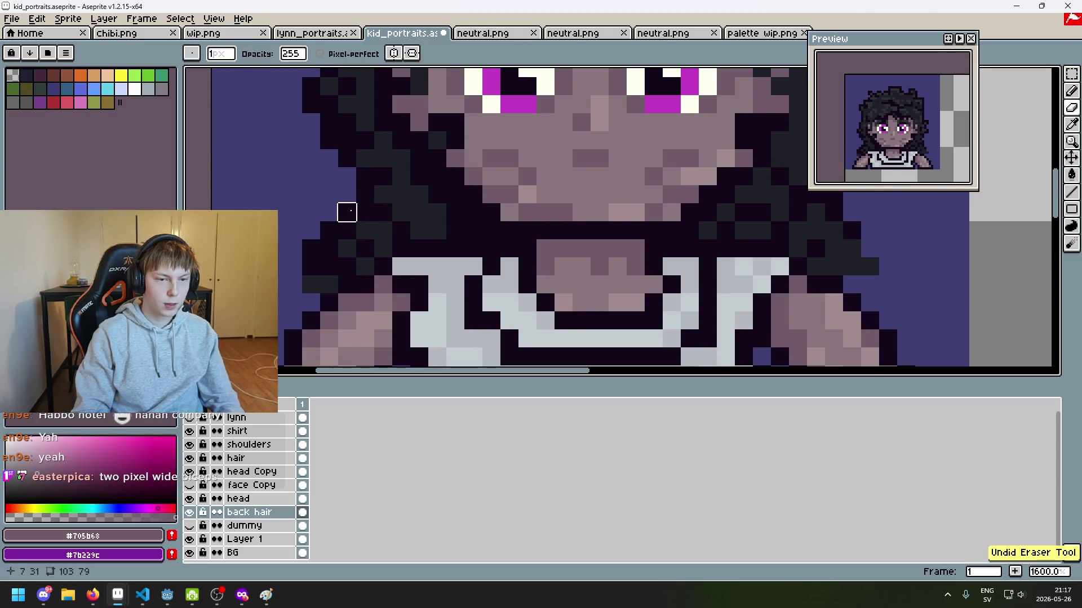
# Pick the dark and darker hair colours from the portrait canvas.
pyautogui.press('b')
pyautogui.keyDown('alt'); pyautogui.click(345, 230); pyautogui.keyUp('alt')
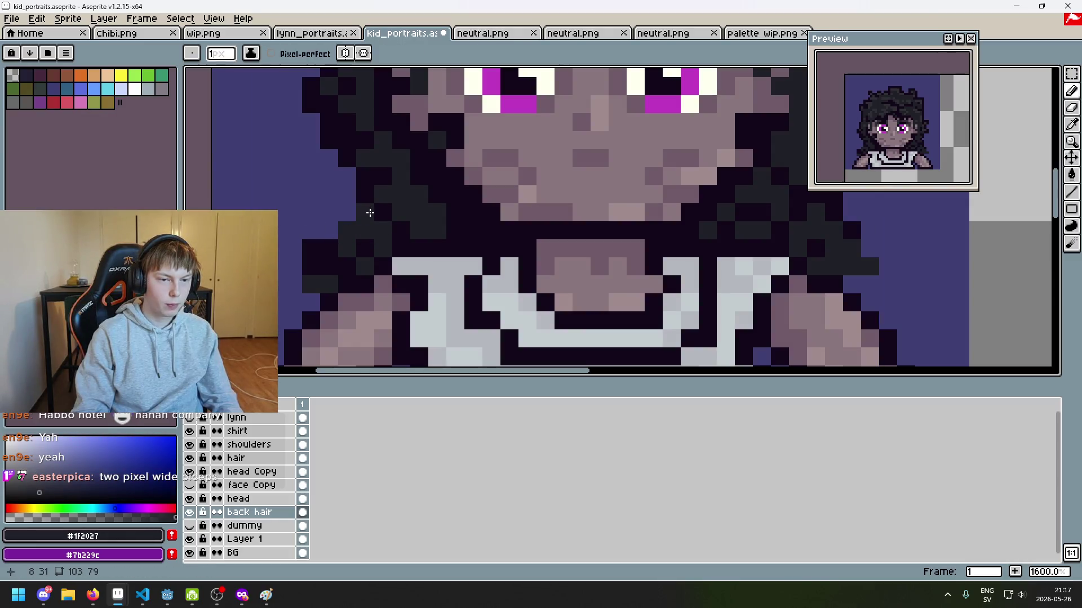
pyautogui.keyDown('alt'); pyautogui.click(374, 206); pyautogui.keyUp('alt')
pyautogui.scroll(2, 330, 241)
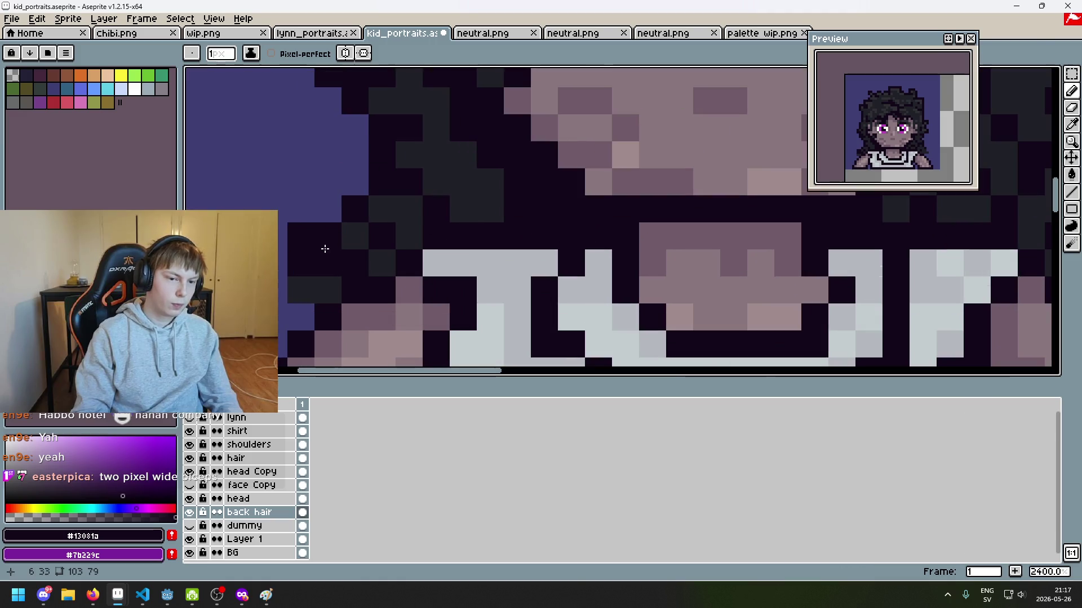
pyautogui.scroll(-5, 328, 290)
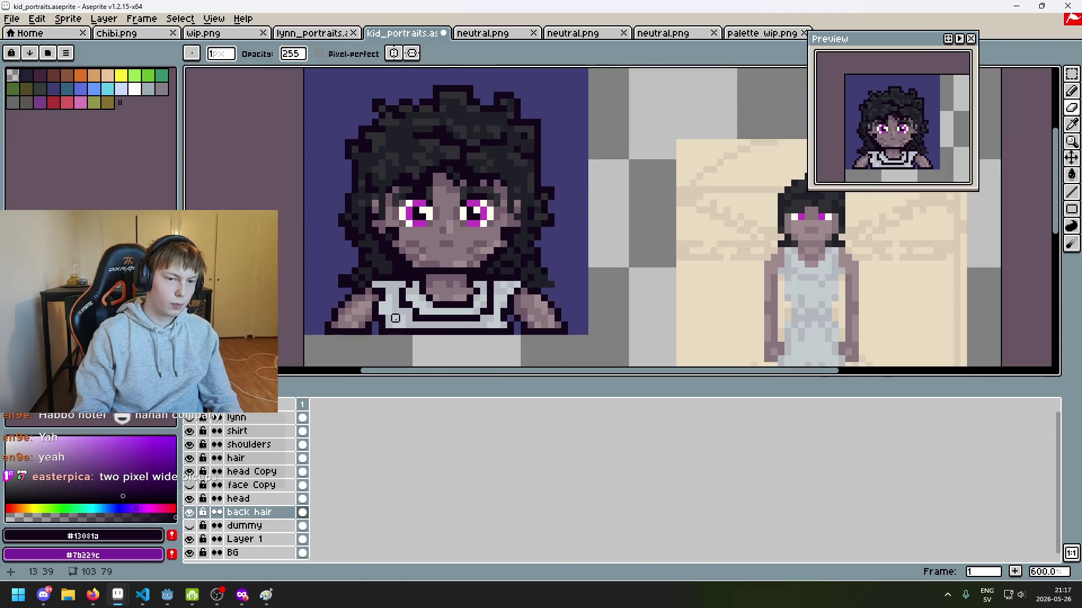
pyautogui.scroll(4, 483, 265)
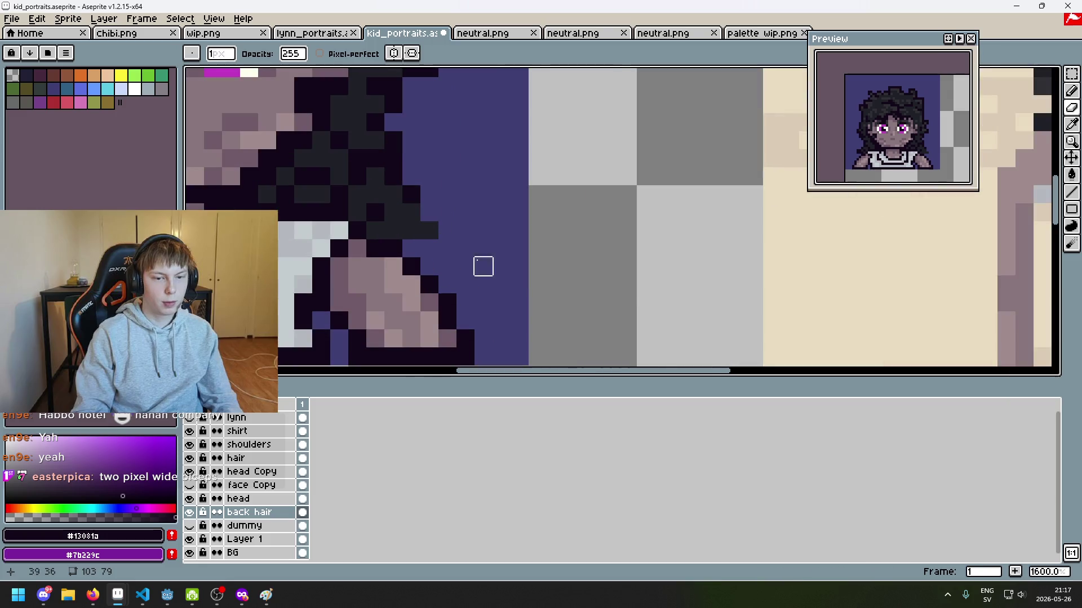
pyautogui.scroll(-2, 582, 225)
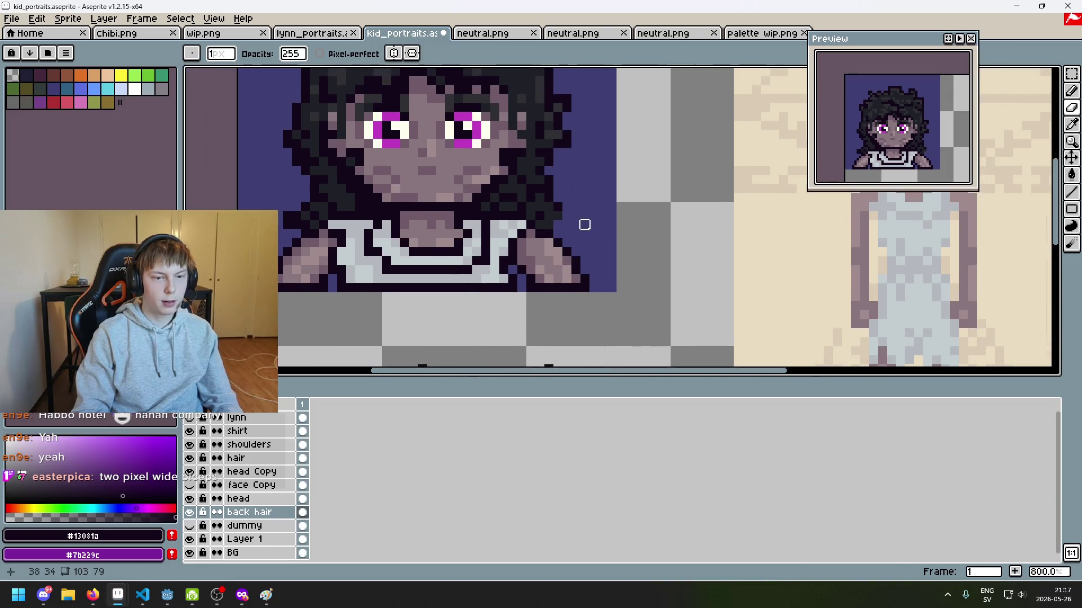
pyautogui.scroll(2, 568, 222)
# Paint dark pencil pixels and a short stroke along the hair edge by the right shoulder.
pyautogui.press('b')
pyautogui.click(563, 207)
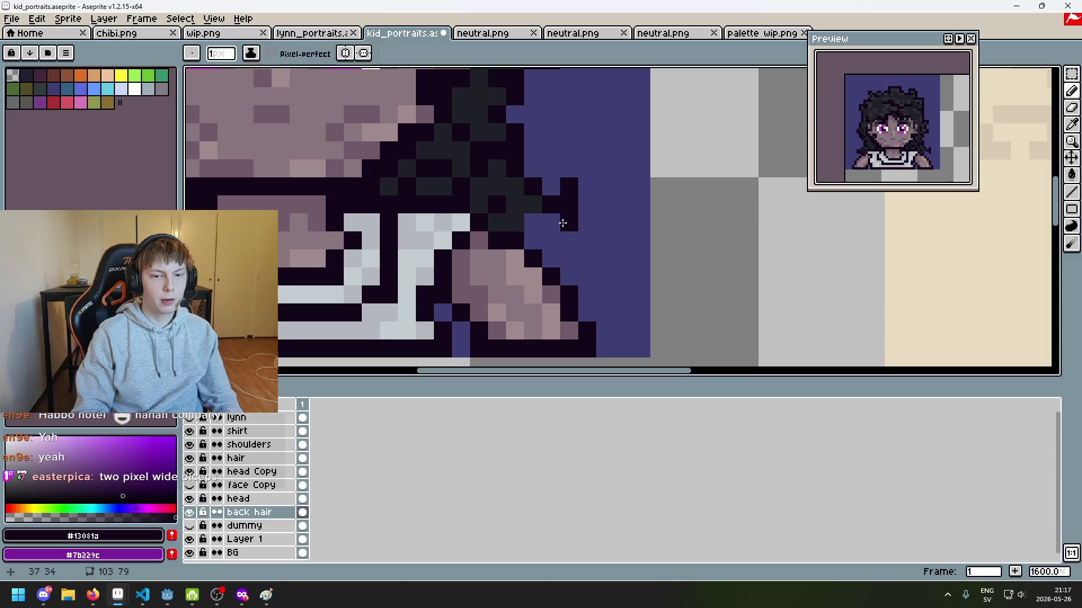
pyautogui.moveTo(551, 223); pyautogui.dragTo(533, 241)
pyautogui.click(561, 223)
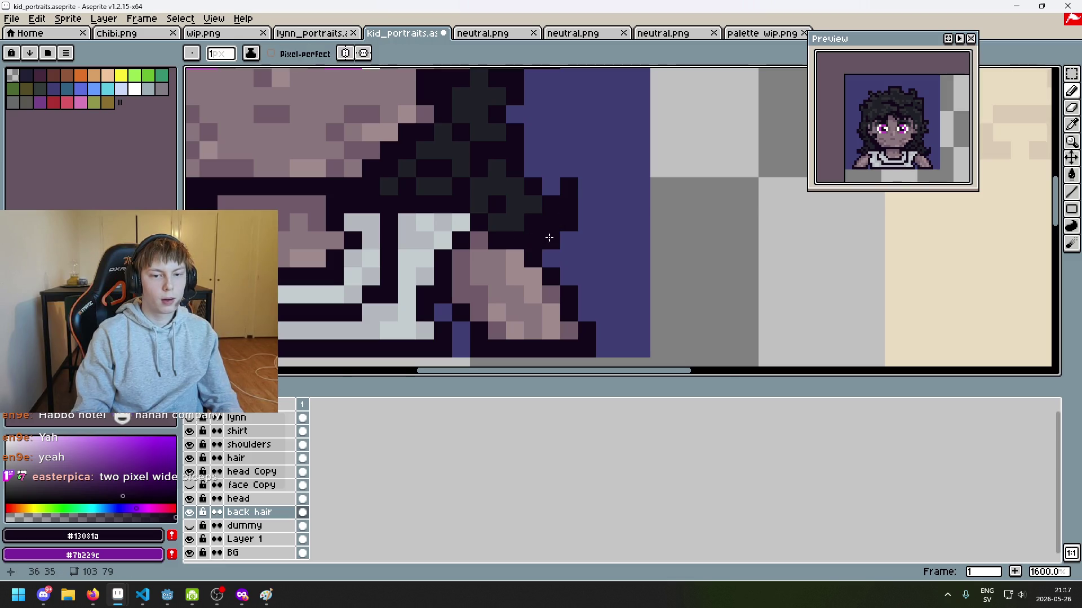
pyautogui.scroll(-6, 547, 238)
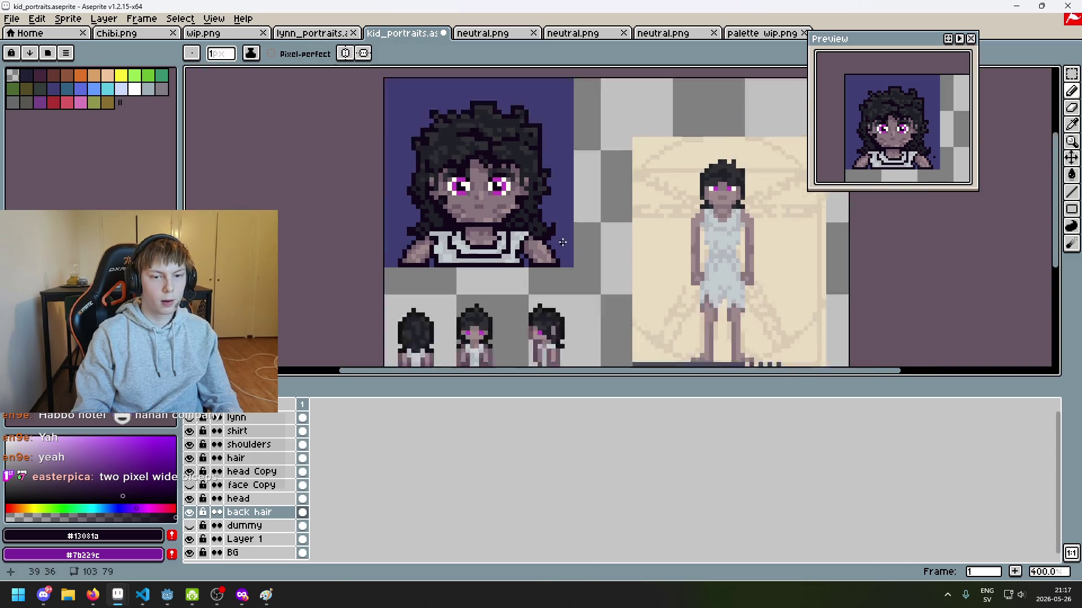
pyautogui.scroll(-2, 565, 245)
pyautogui.scroll(4, 562, 240)
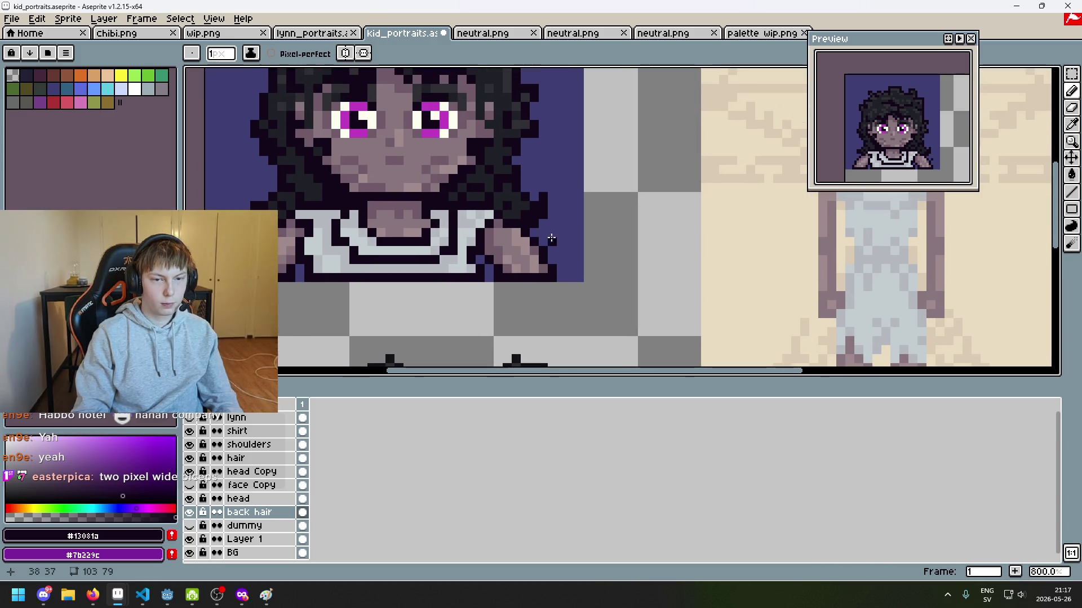
# Switch between Eraser and Pencil while zooming over the hair edge.
pyautogui.press('b')
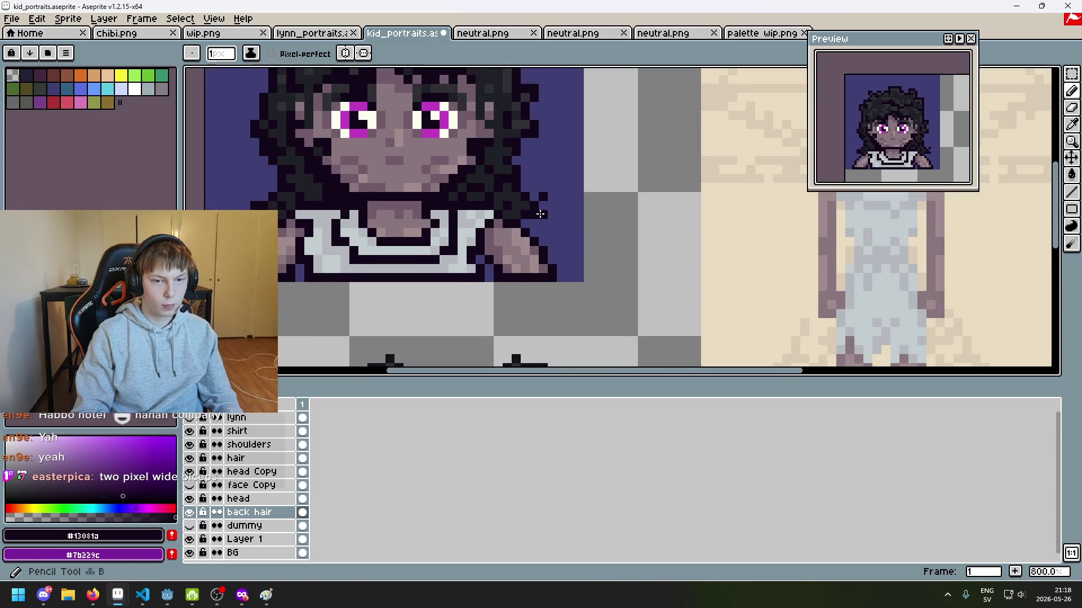
pyautogui.press('e')
pyautogui.scroll(2, 543, 218)
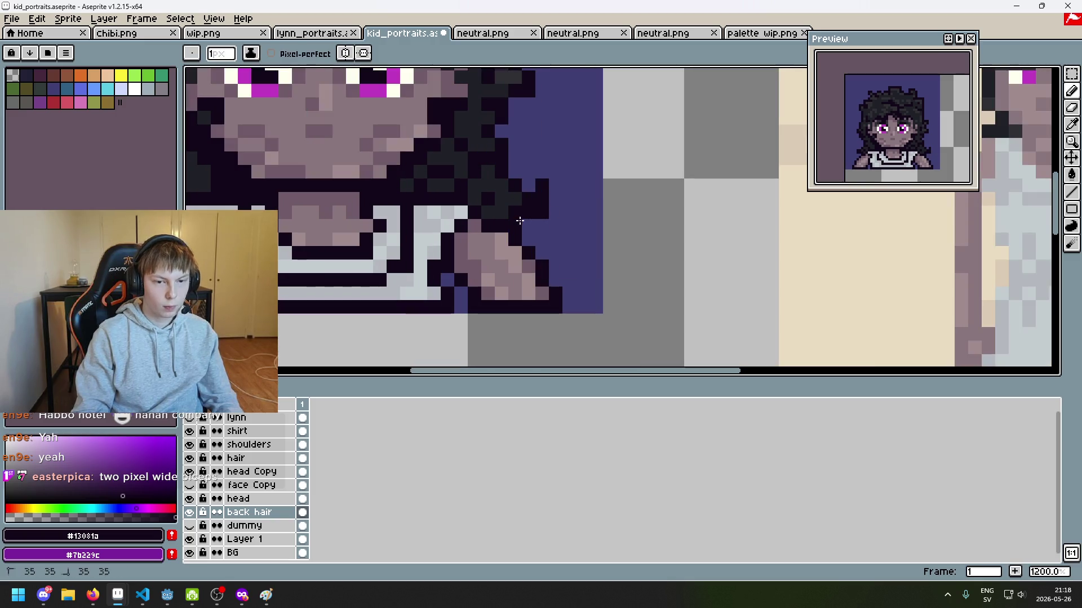
pyautogui.scroll(-4, 553, 234)
pyautogui.scroll(7, 558, 226)
pyautogui.scroll(-6, 535, 240)
pyautogui.scroll(2, 381, 234)
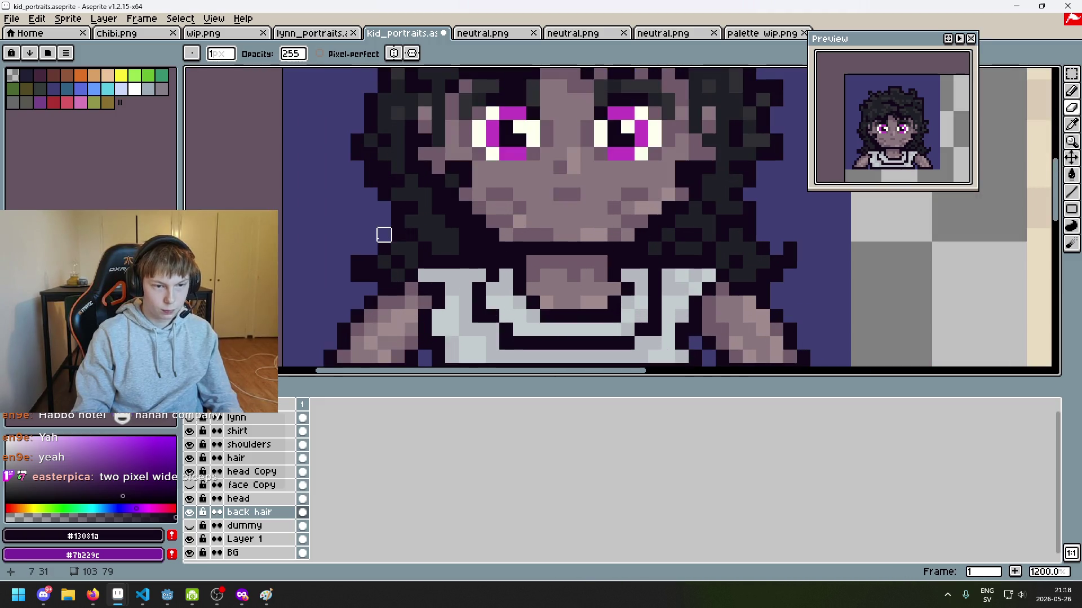
pyautogui.press('b')
pyautogui.scroll(-3, 408, 274)
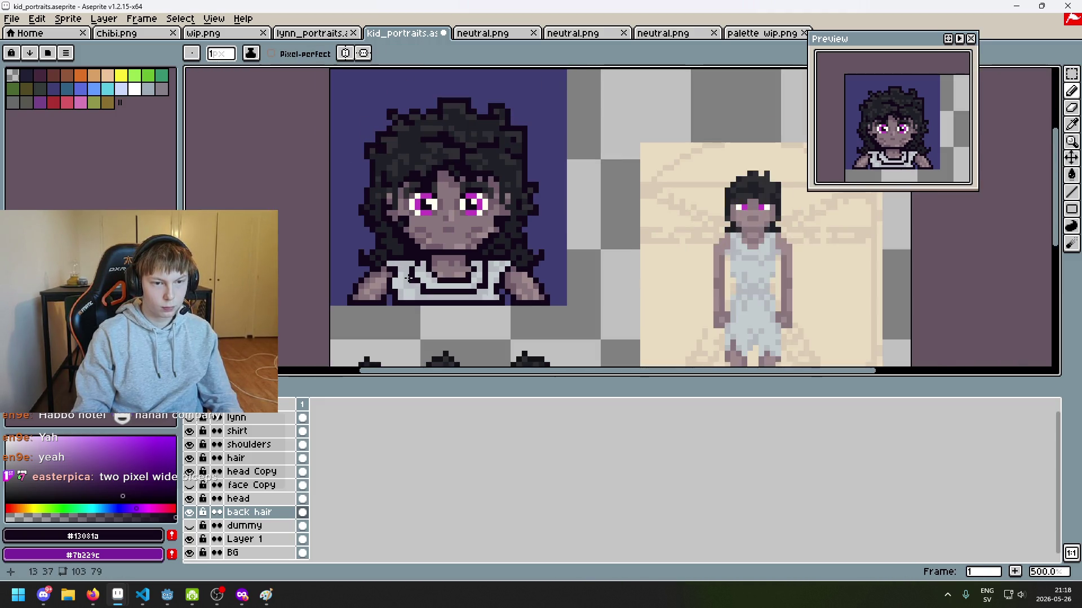
pyautogui.scroll(-3, 409, 278)
pyautogui.scroll(1, 479, 276)
# Save kid_portraits, undo the last pencil stroke and resample the hair's dark grey.
pyautogui.hotkey('ctrl', 's')
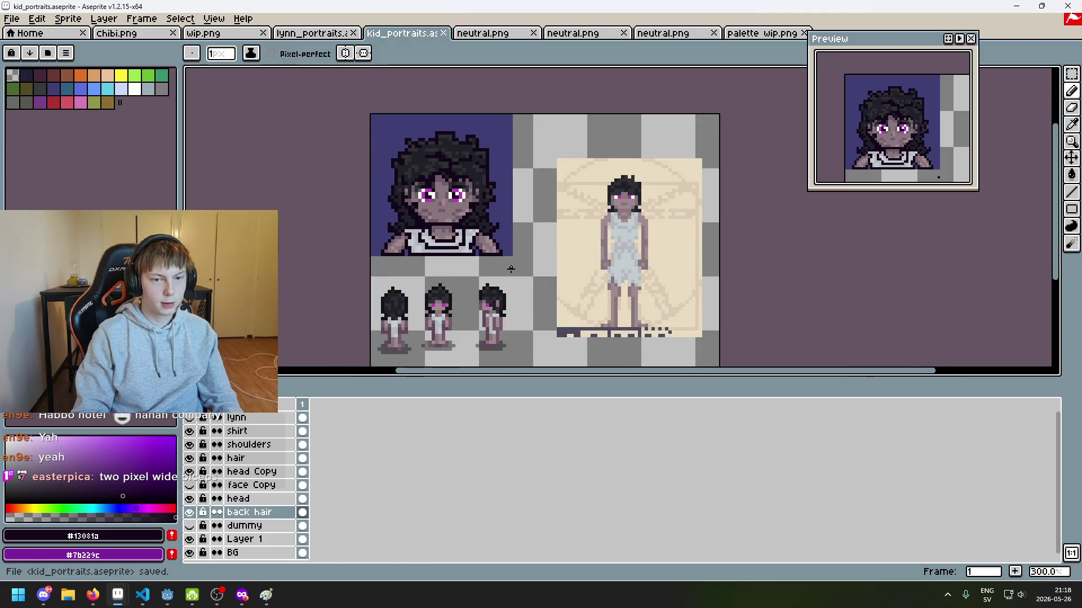
pyautogui.scroll(4, 511, 270)
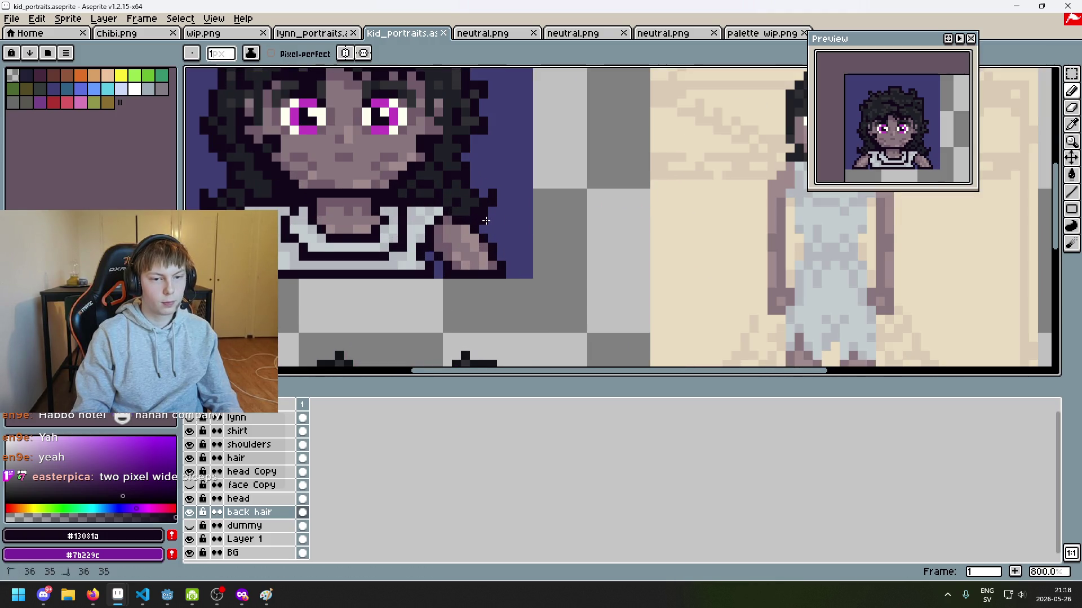
pyautogui.scroll(-3, 485, 221)
pyautogui.hotkey('ctrl', 'z')
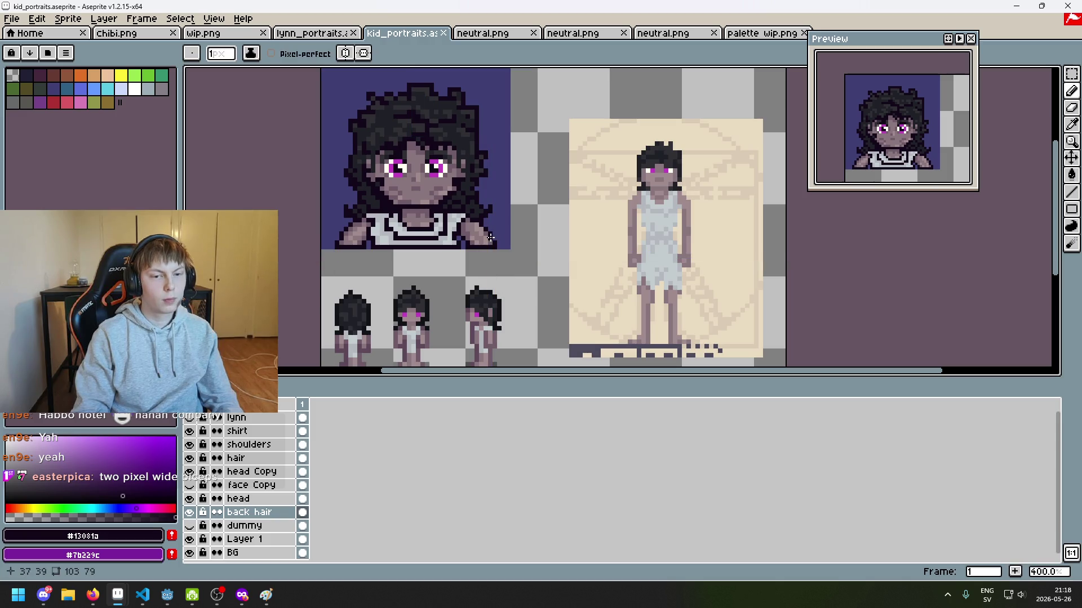
pyautogui.scroll(5, 488, 231)
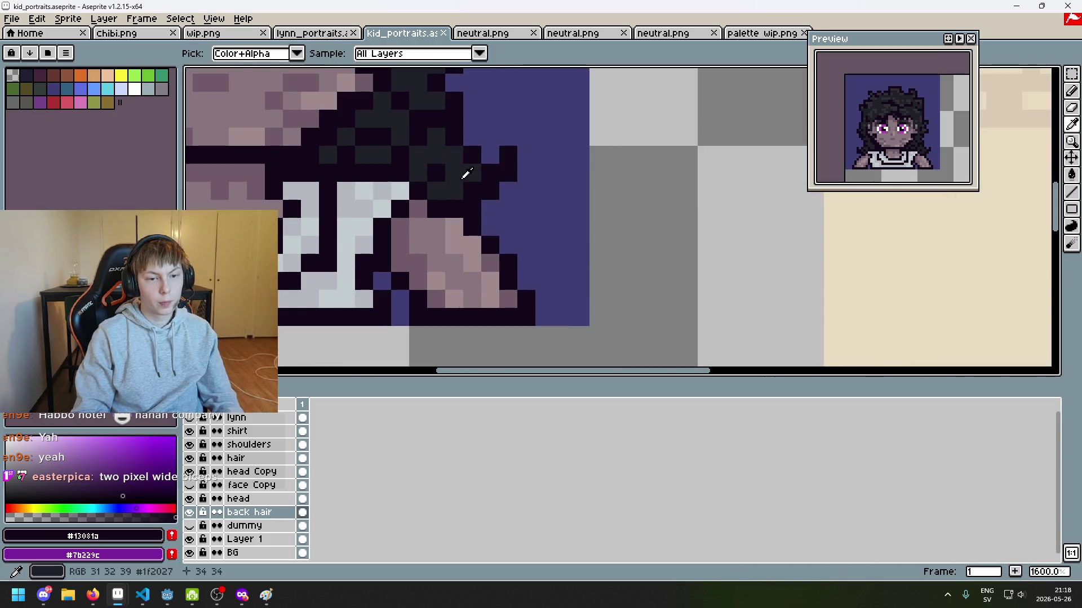
pyautogui.keyDown('alt'); pyautogui.click(493, 188); pyautogui.keyUp('alt')
pyautogui.scroll(-5, 470, 192)
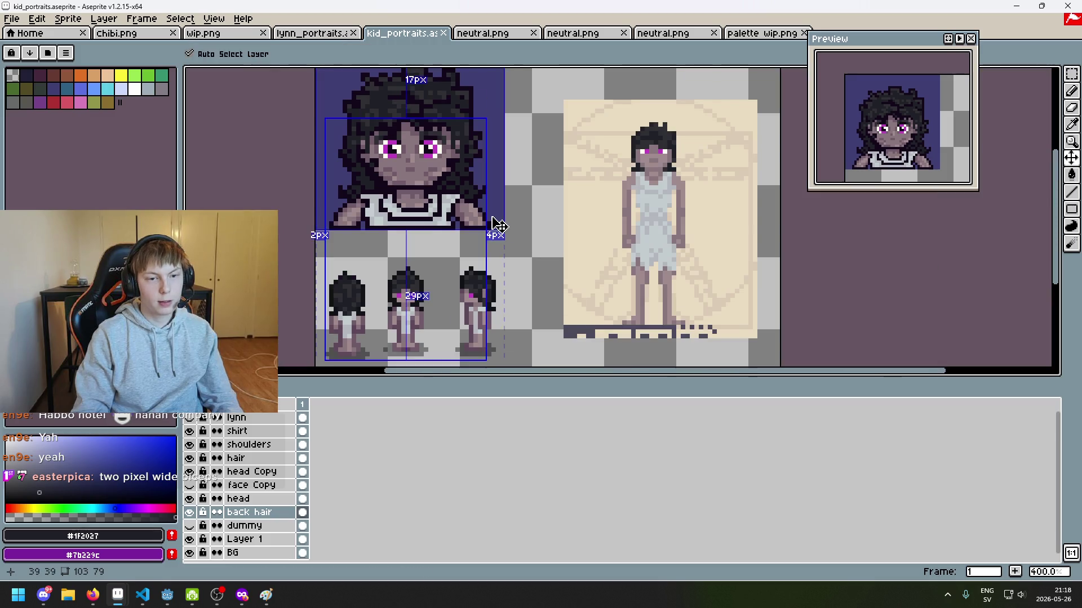
# Save kid_portraits.aseprite again and zoom around the portrait.
pyautogui.hotkey('ctrl', 's')
pyautogui.scroll(-3, 485, 223)
pyautogui.scroll(1, 483, 224)
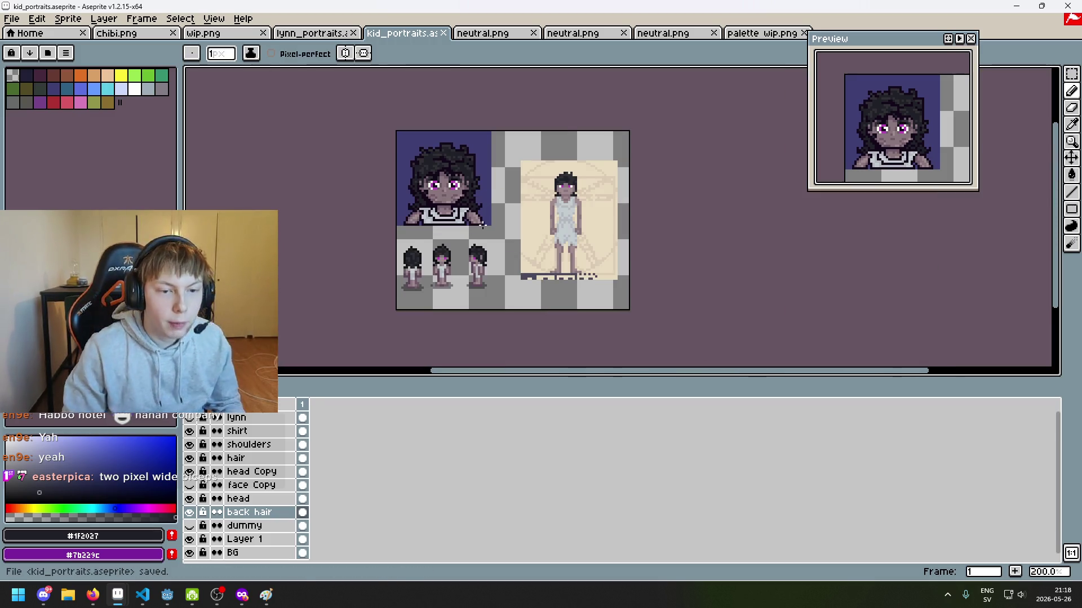
pyautogui.scroll(1, 465, 226)
pyautogui.scroll(3, 452, 220)
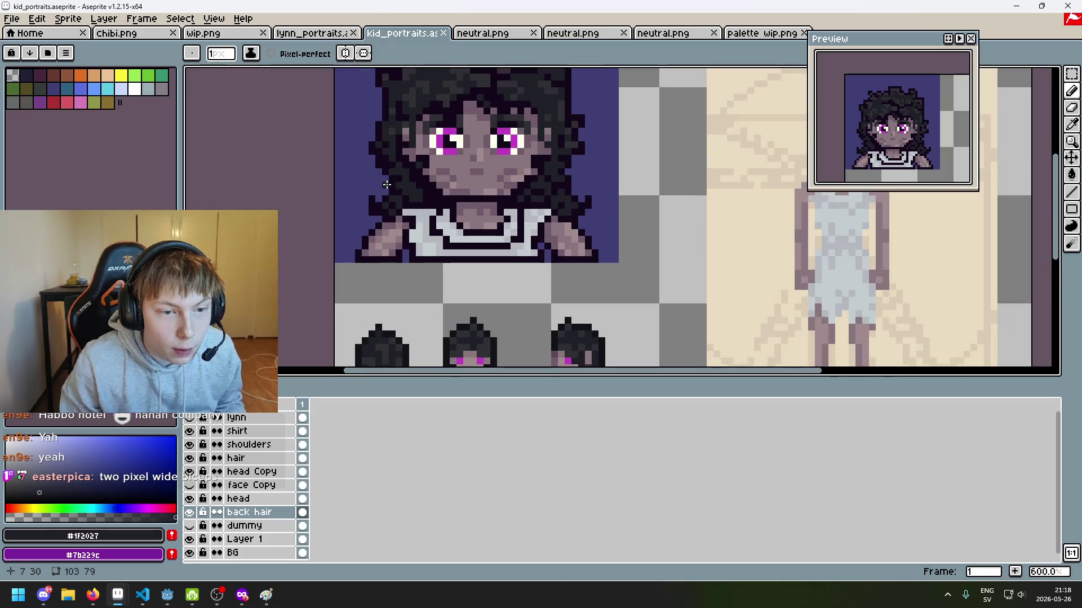
pyautogui.scroll(-4, 423, 212)
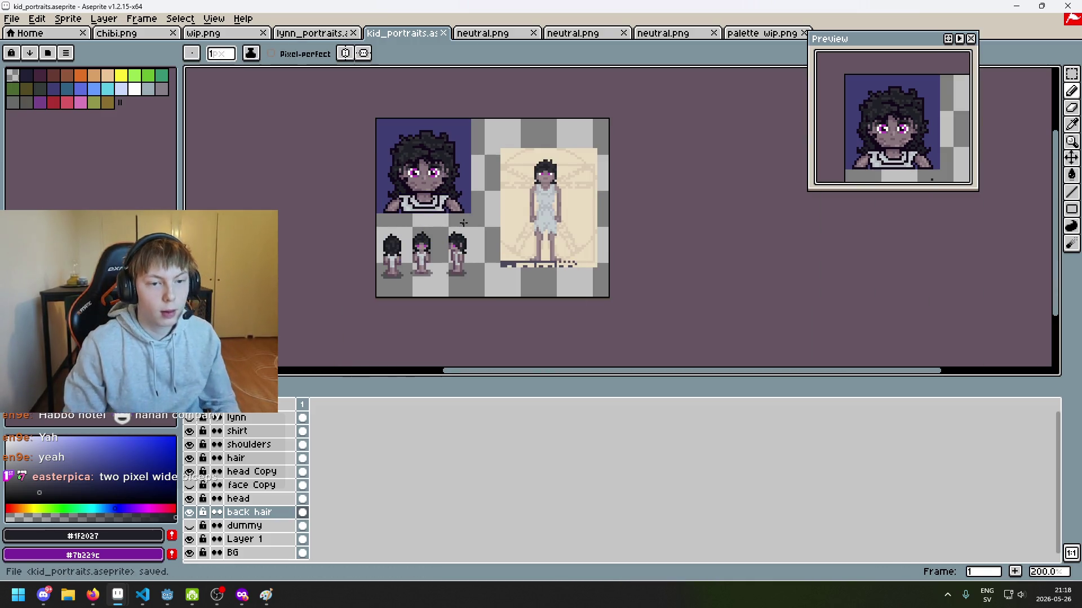
pyautogui.scroll(4, 414, 186)
# Hide the head Copy layer, then box-select and deselect the portrait's mouth area.
pyautogui.moveTo(409, 174); pyautogui.dragTo(472, 272)
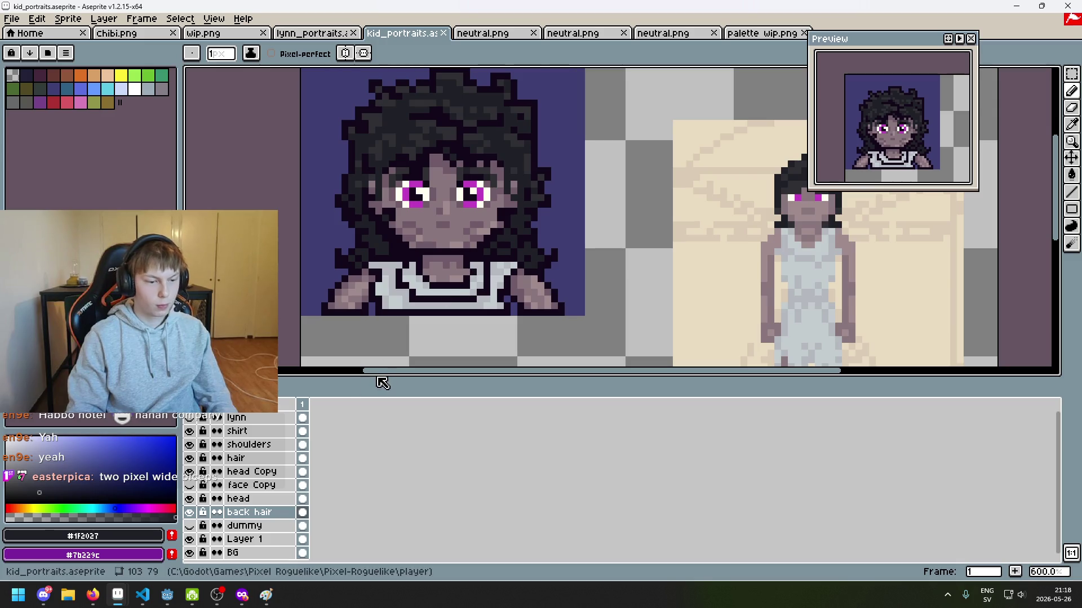
pyautogui.click(191, 473)
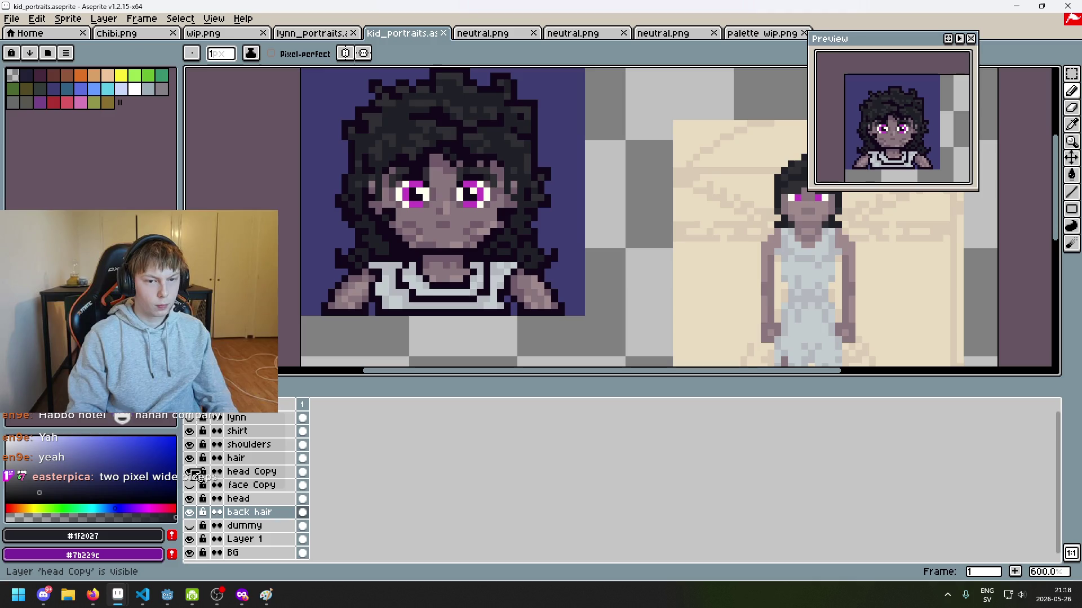
pyautogui.click(345, 53)
pyautogui.scroll(3, 428, 266)
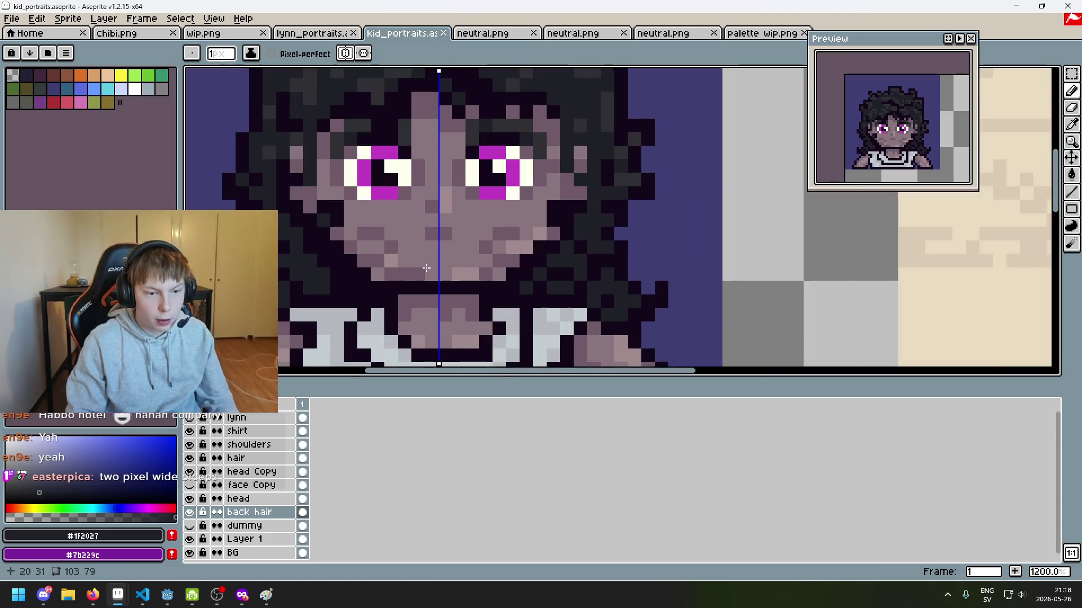
pyautogui.press('b')
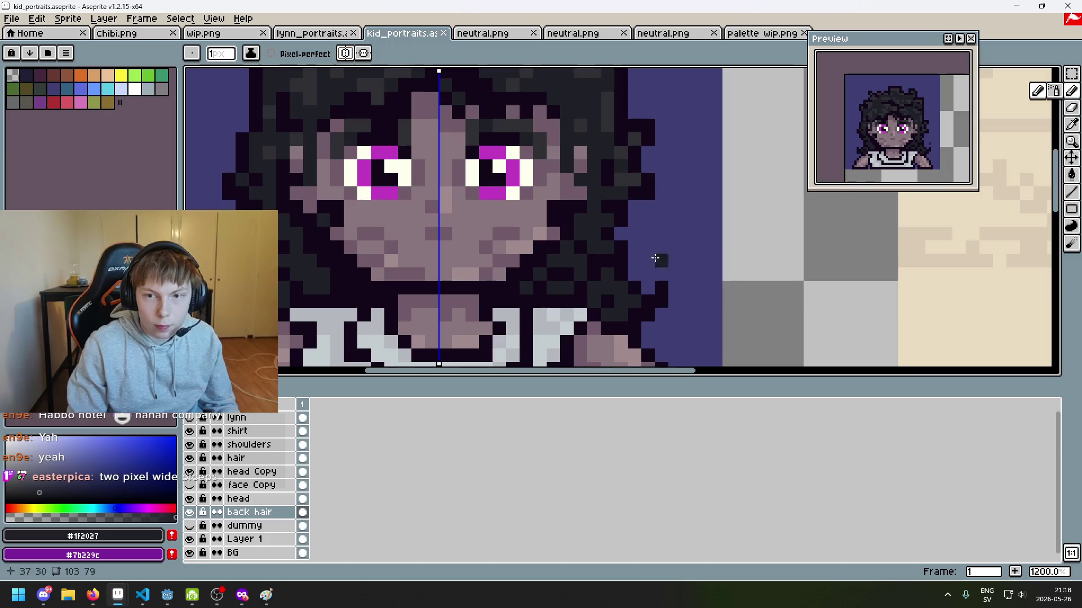
pyautogui.press('m')
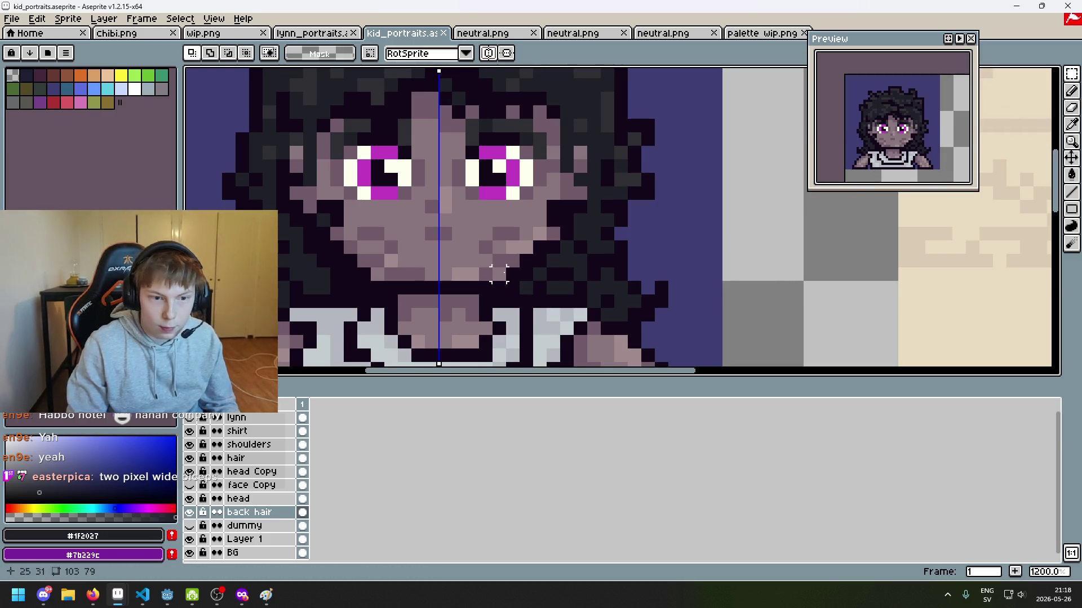
pyautogui.moveTo(367, 250); pyautogui.dragTo(510, 285)
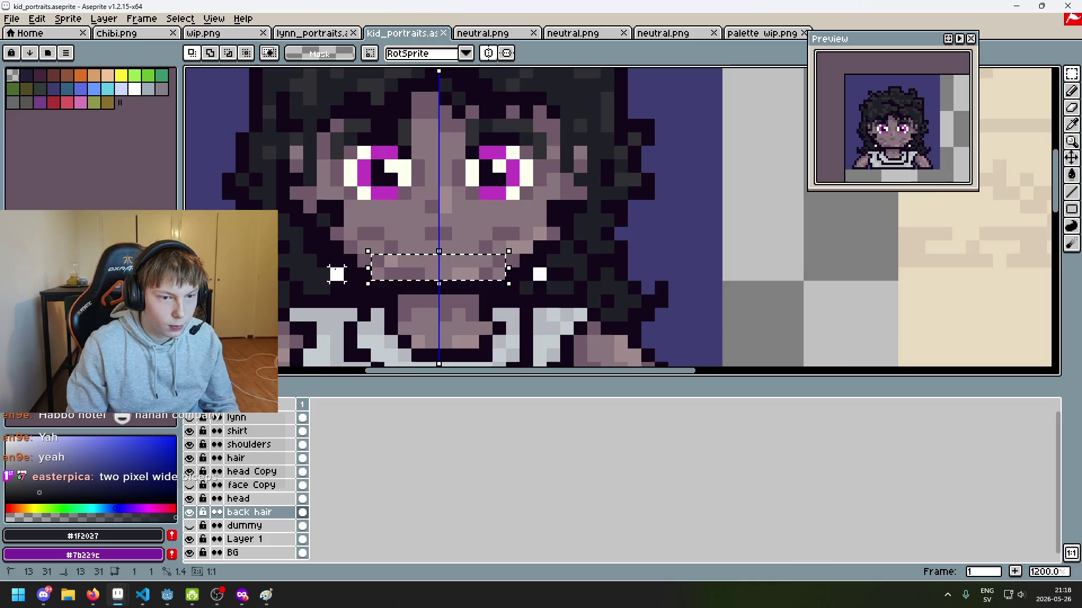
pyautogui.scroll(-5, 350, 274)
pyautogui.scroll(1, 422, 301)
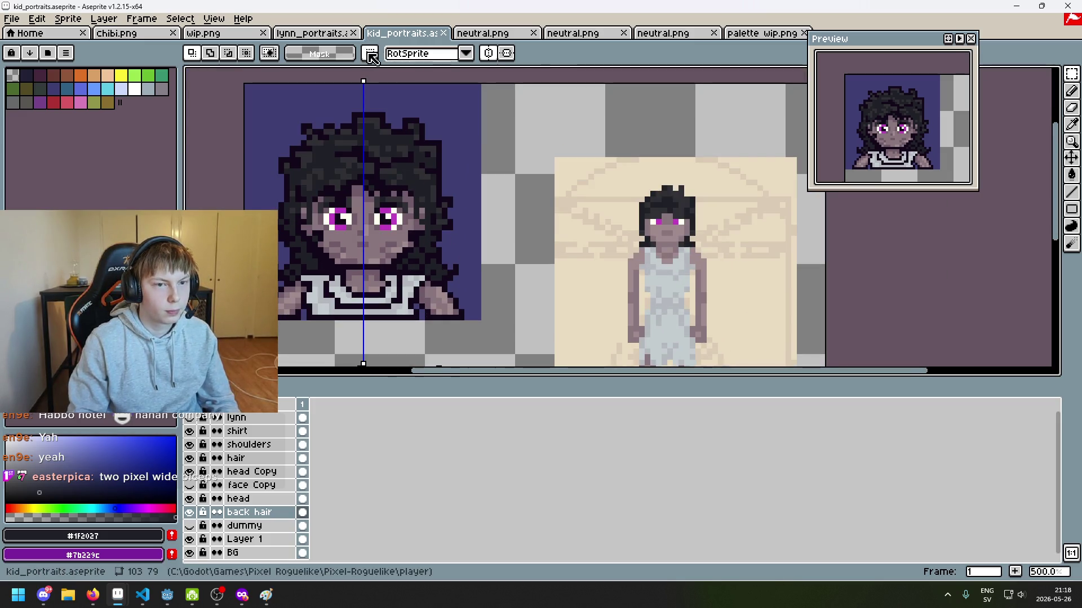
pyautogui.hotkey('ctrl', 'd')
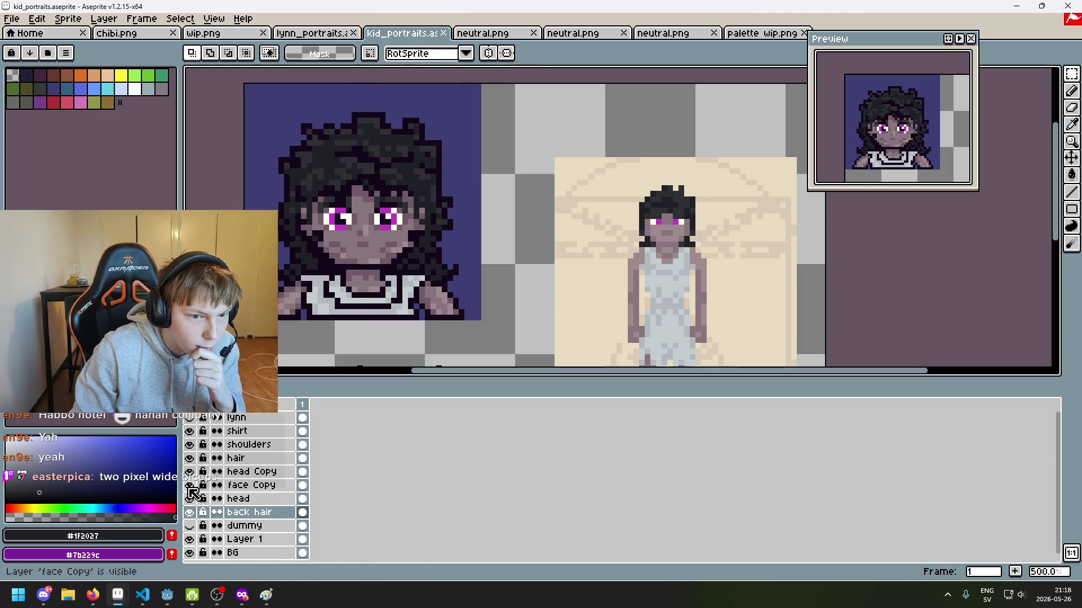
# Briefly show the face Copy layer, then hide it again.
pyautogui.click(189, 485)
pyautogui.click(189, 485)
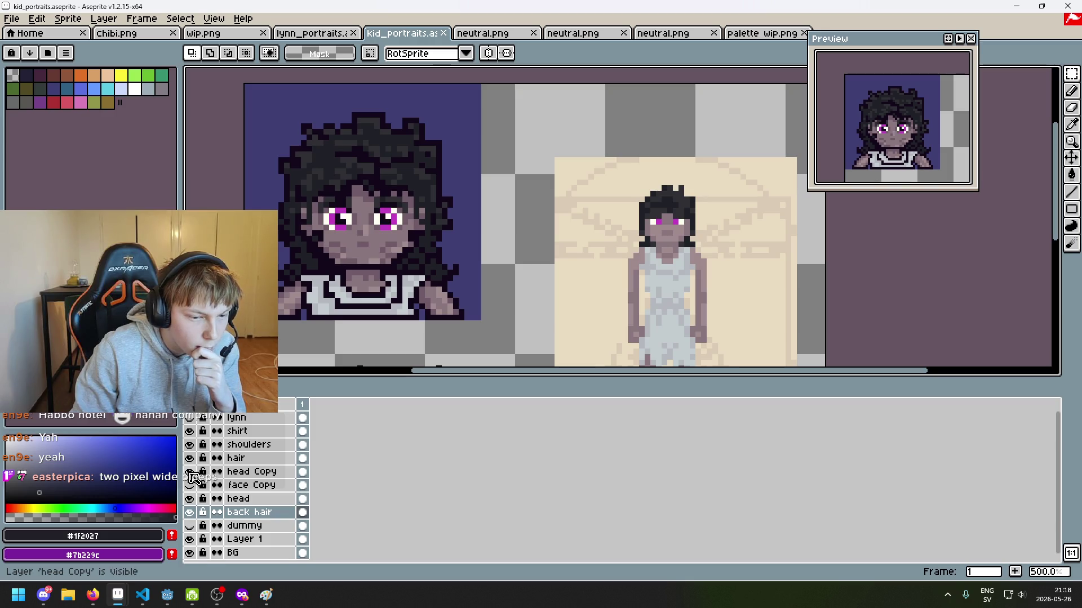
pyautogui.scroll(-2, 372, 273)
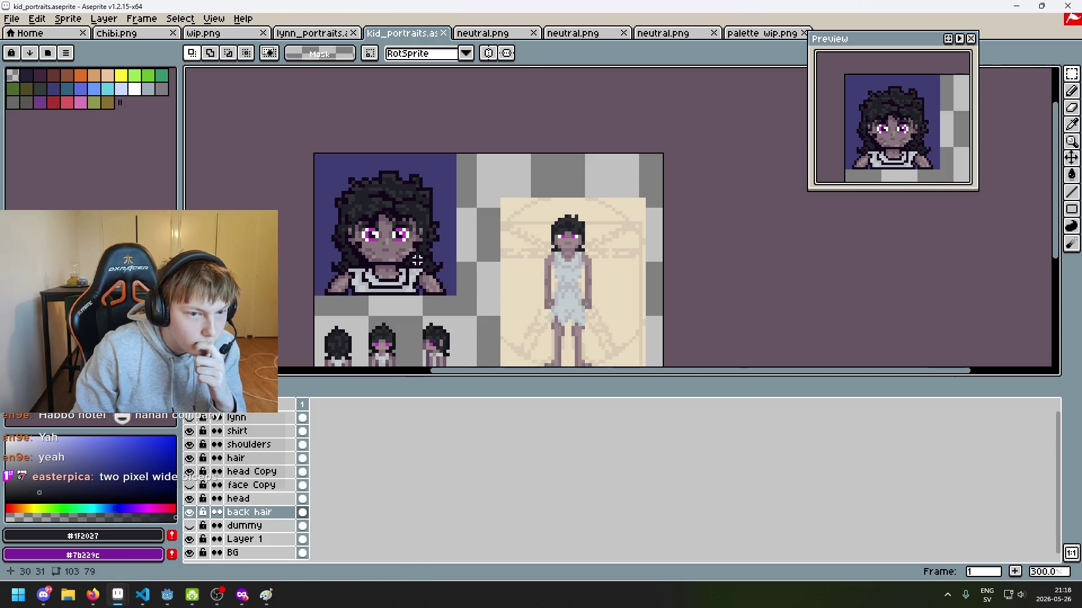
pyautogui.scroll(6, 415, 275)
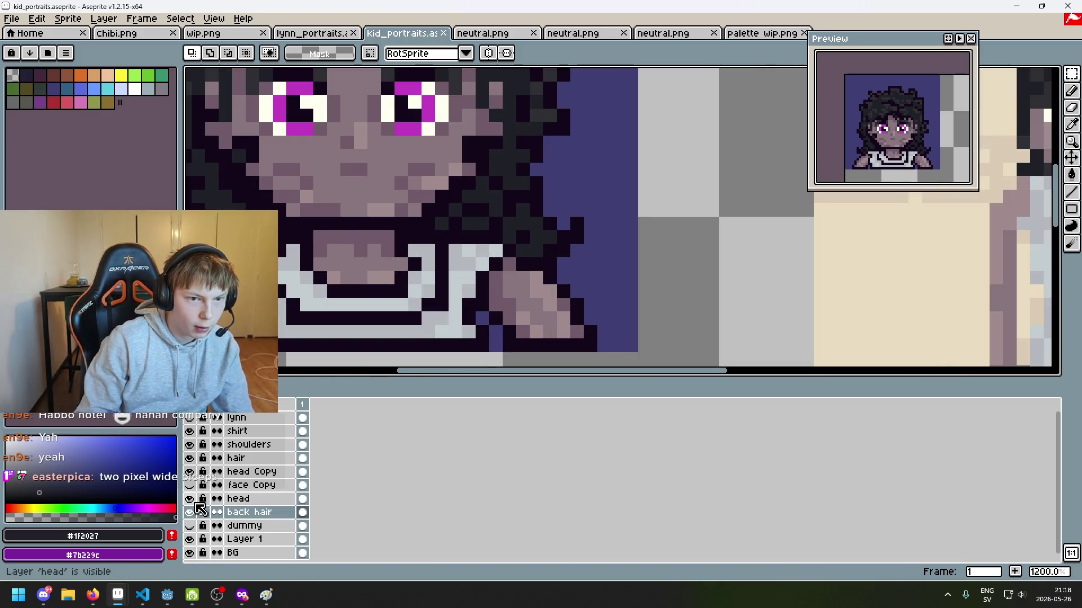
# Zoom out, turn the head layer back on and select it.
pyautogui.press('4')
pyautogui.press('3')
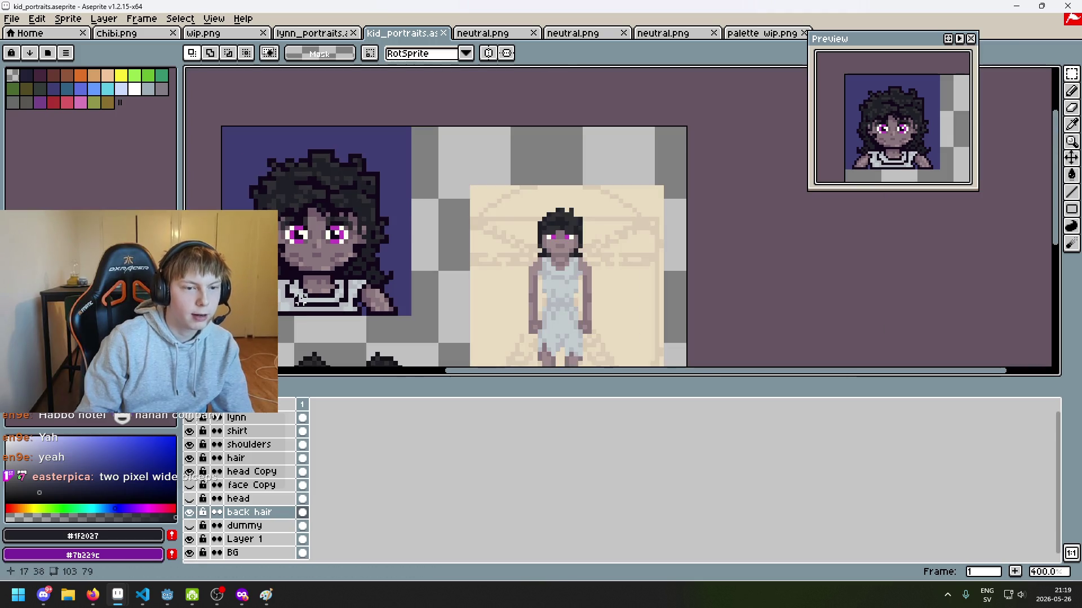
pyautogui.click(190, 499)
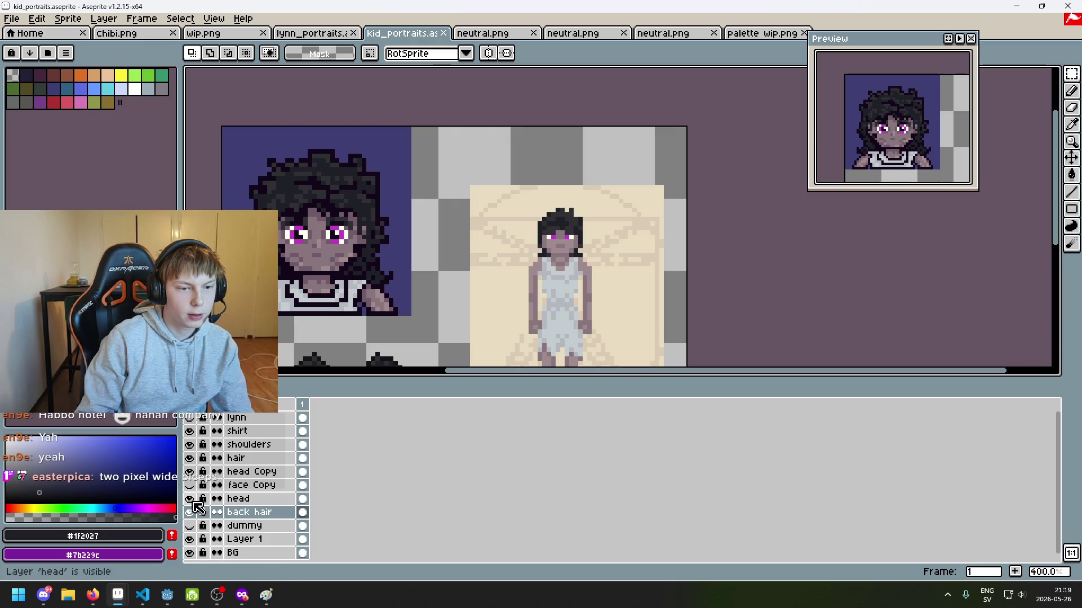
pyautogui.click(190, 499)
pyautogui.click(252, 500)
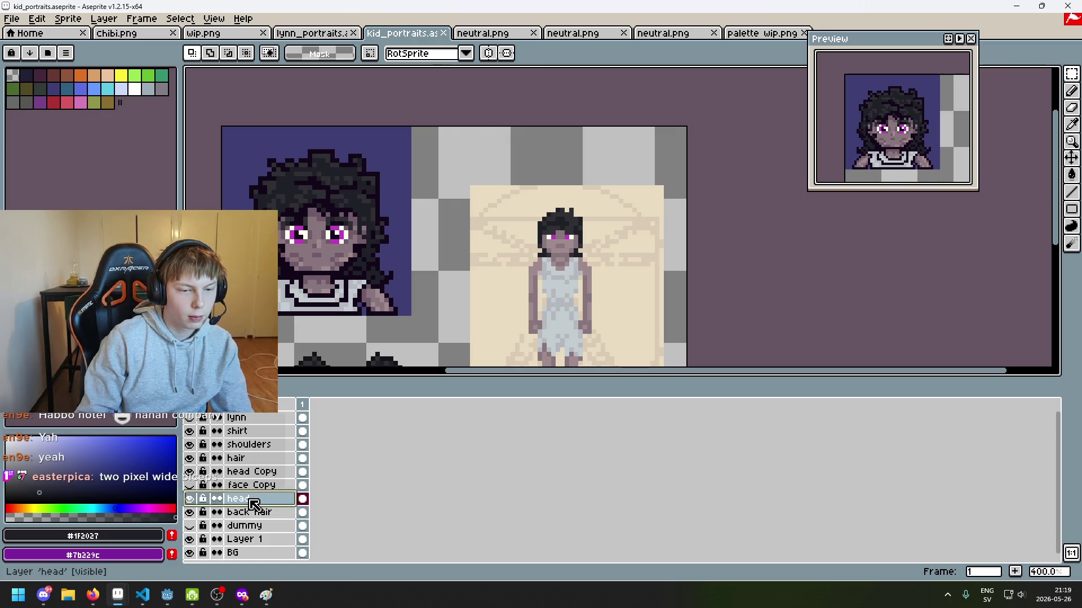
# Delete the head layer and the face Copy layer.
pyautogui.press('Delete')
pyautogui.scroll(5, 318, 277)
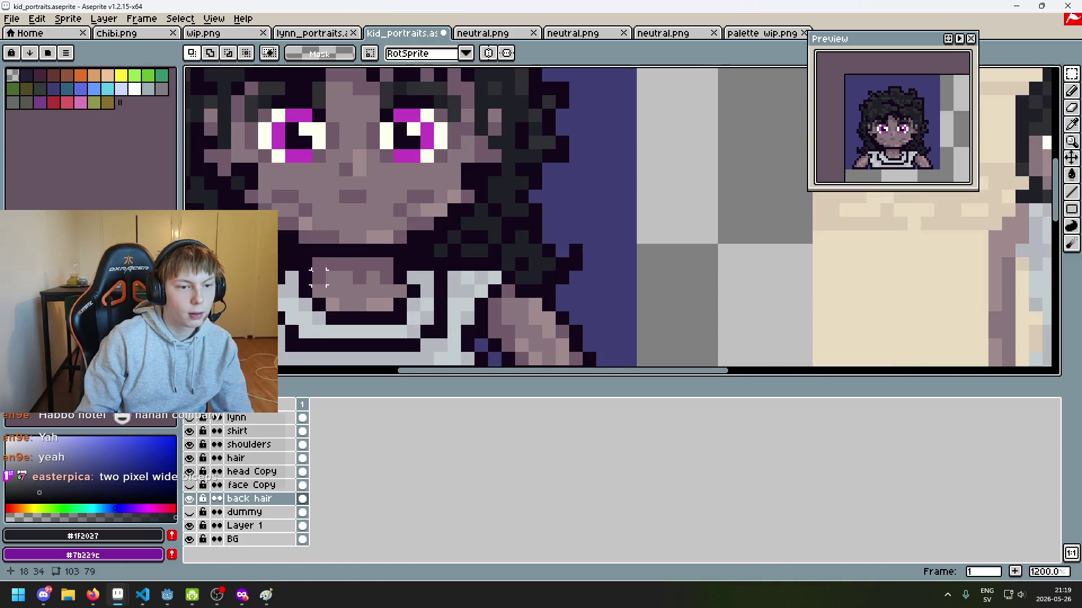
pyautogui.scroll(-5, 318, 278)
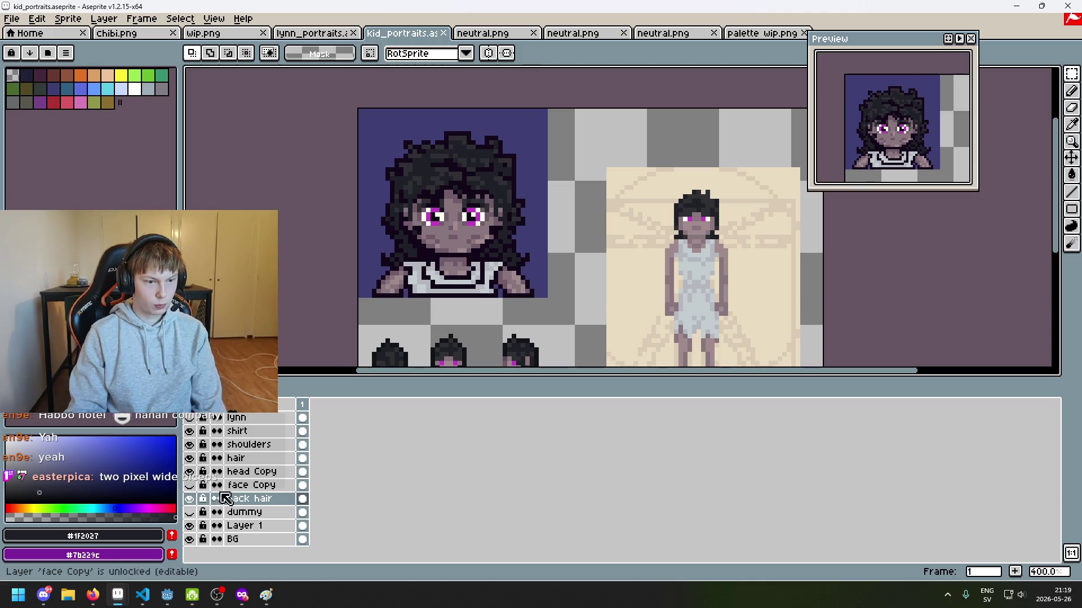
pyautogui.click(197, 487)
pyautogui.press('Delete')
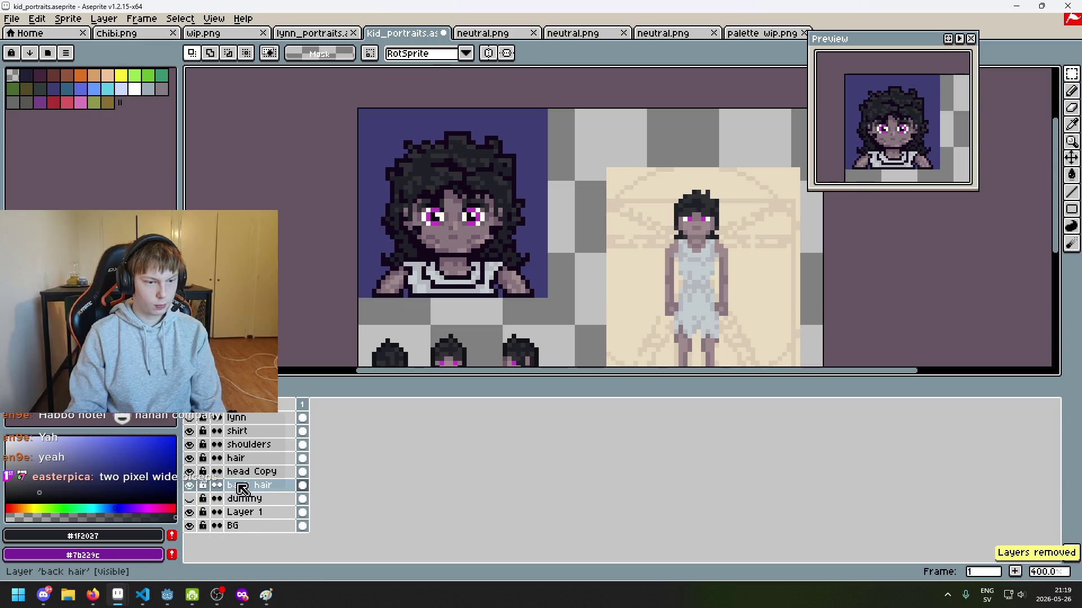
# Toggle the front hair, shoulders and head Copy layers' visibility, then save kid_portraits.
pyautogui.click(190, 459)
pyautogui.click(190, 459)
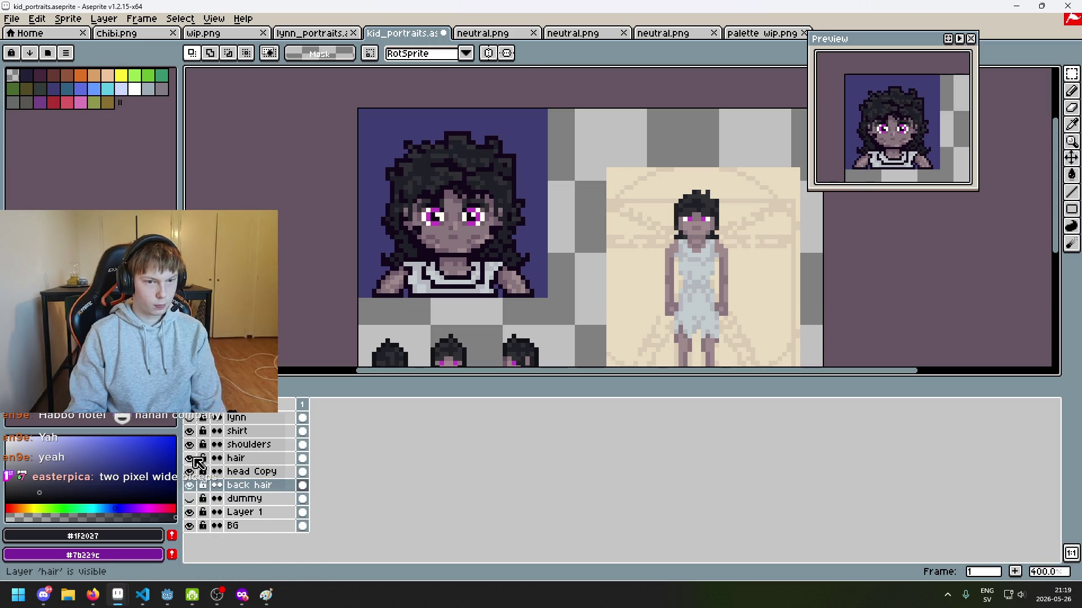
pyautogui.moveTo(192, 448); pyautogui.dragTo(195, 432)
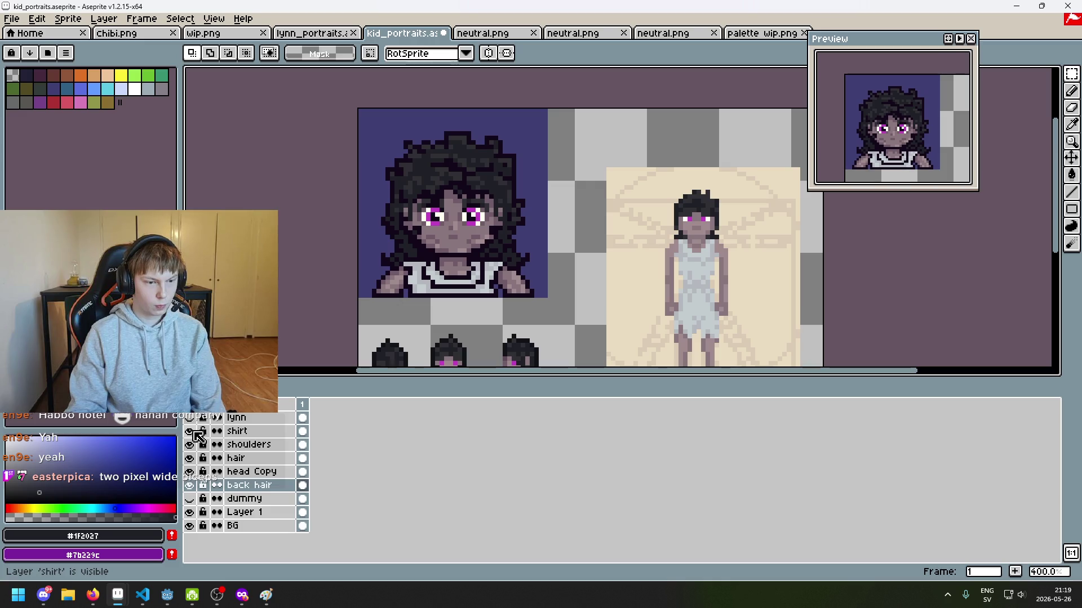
pyautogui.click(189, 471)
pyautogui.click(189, 472)
pyautogui.scroll(-2, 402, 280)
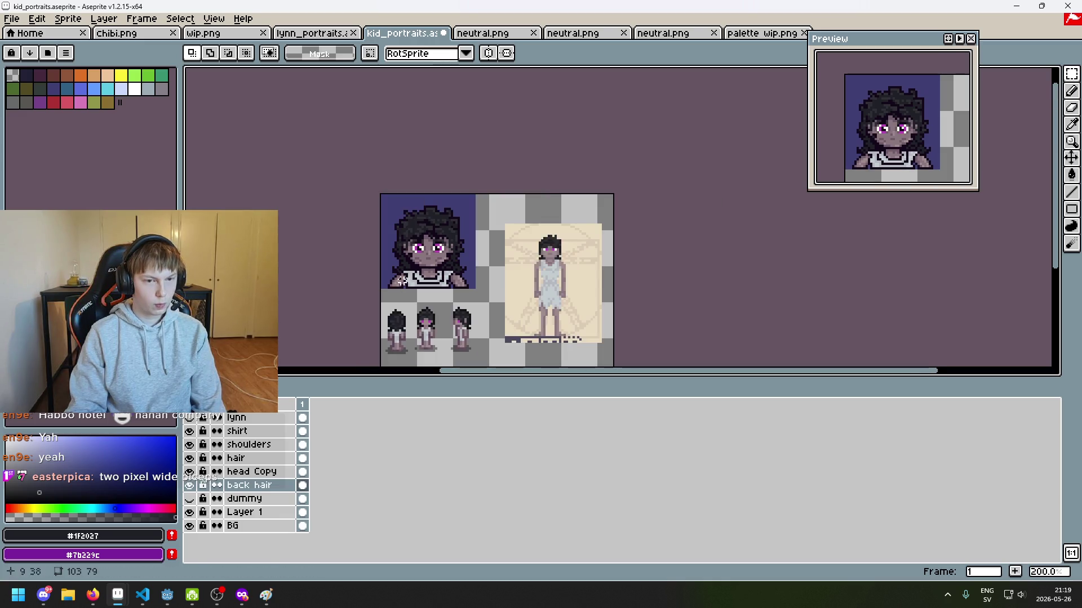
pyautogui.scroll(1, 423, 279)
pyautogui.hotkey('ctrl', 's')
# Hide the timeline to enlarge the canvas and nudge the portrait view.
pyautogui.scroll(1, 483, 273)
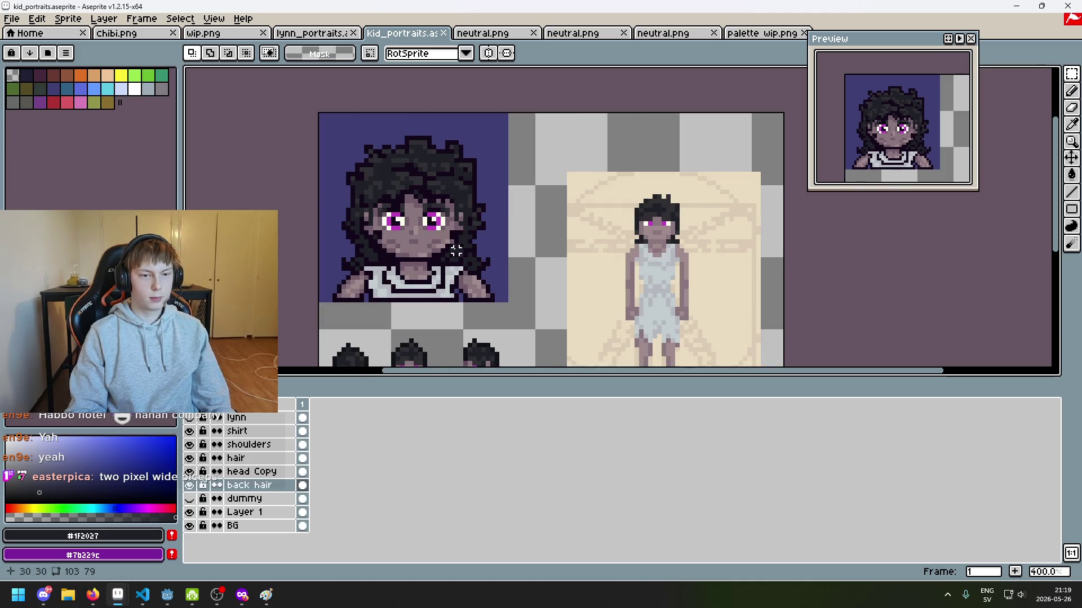
pyautogui.scroll(1, 429, 208)
pyautogui.scroll(-2, 445, 223)
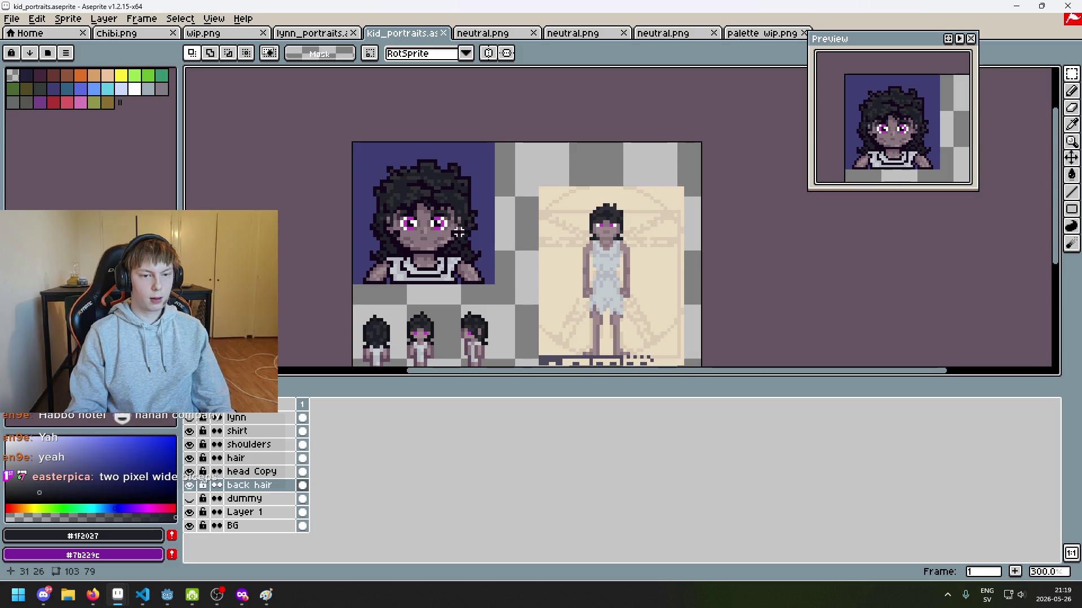
pyautogui.scroll(3, 430, 214)
pyautogui.press('Tab')
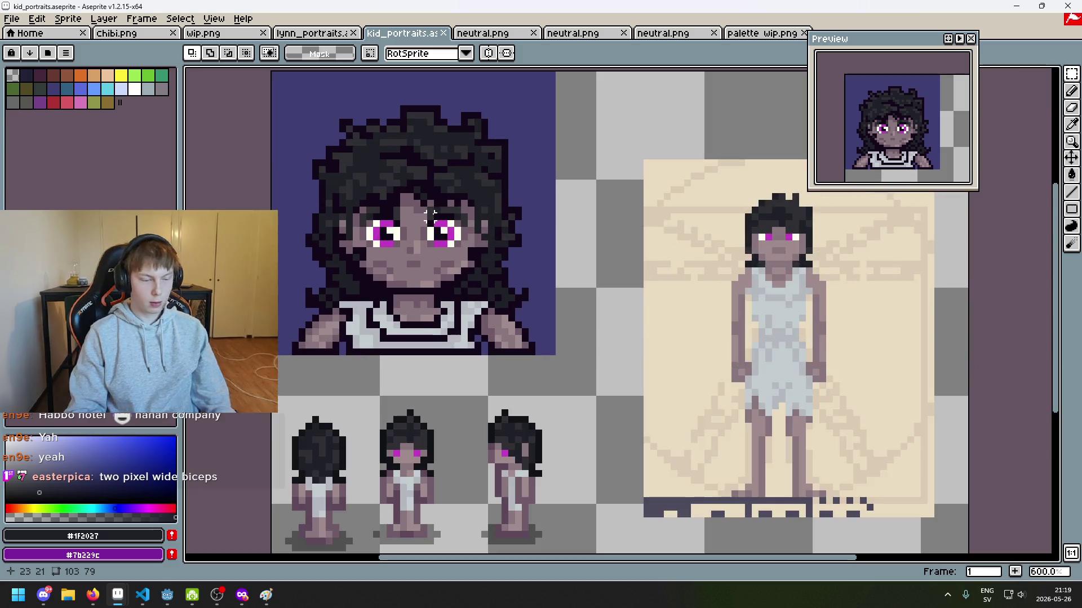
pyautogui.scroll(3, 431, 214)
pyautogui.scroll(-3, 430, 215)
pyautogui.scroll(1, 432, 214)
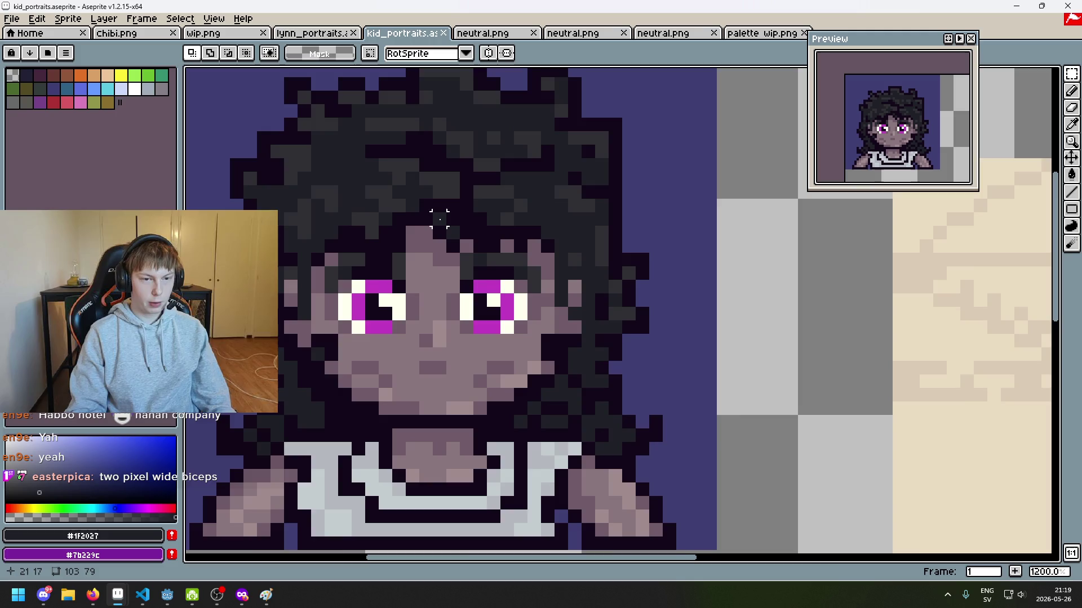
pyautogui.scroll(-3, 434, 213)
pyautogui.scroll(2, 440, 225)
pyautogui.scroll(-1, 487, 289)
pyautogui.moveTo(487, 289); pyautogui.dragTo(487, 292)
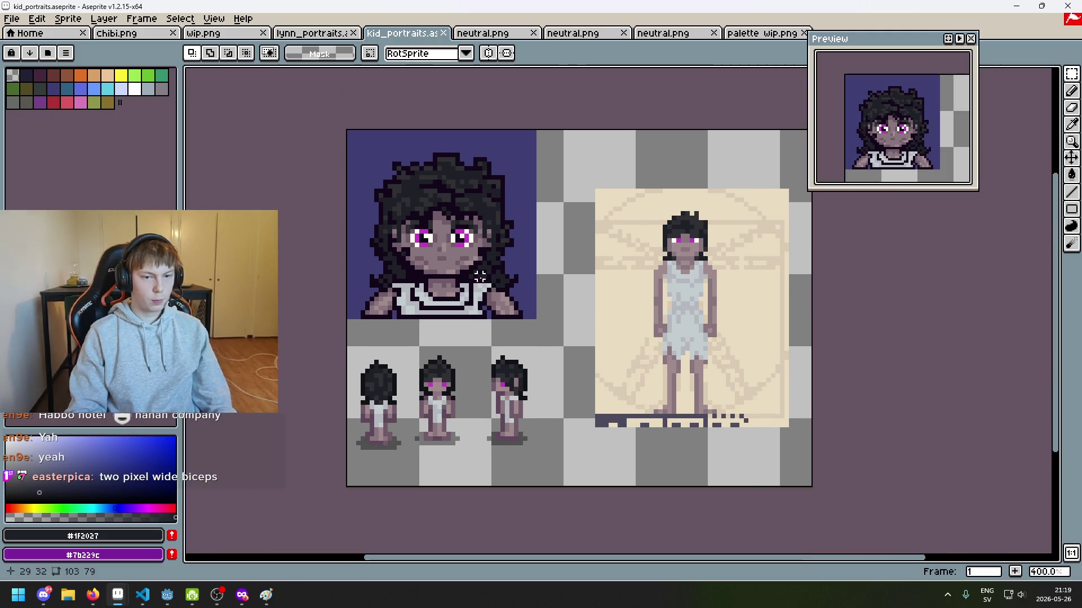
pyautogui.scroll(1, 480, 276)
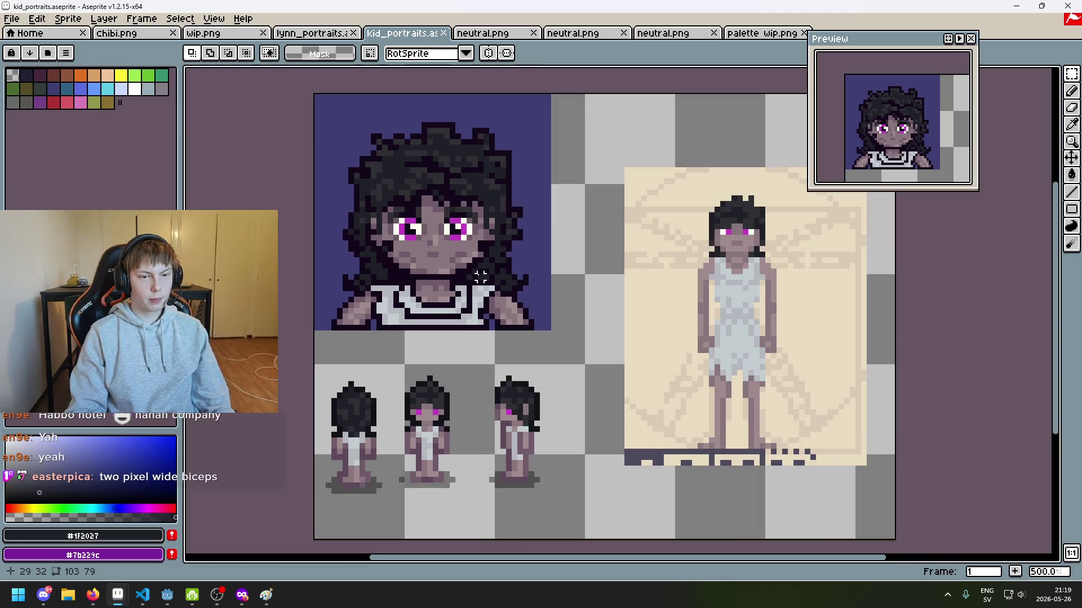
# Zoom in on the face, restore the timeline, take the Pencil and select the hair layer.
pyautogui.scroll(5, 386, 230)
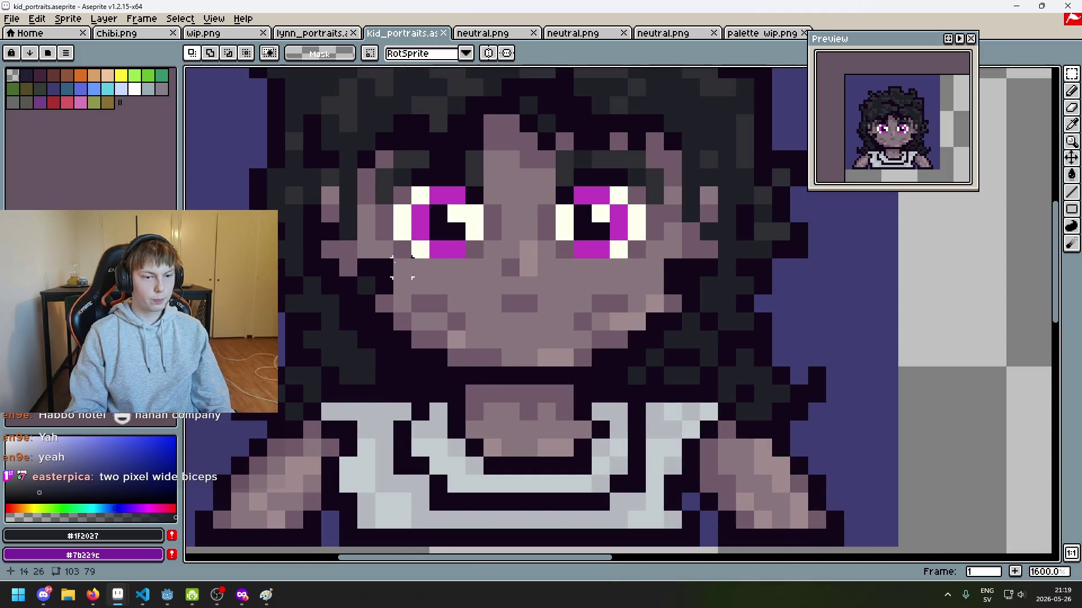
pyautogui.moveTo(332, 430); pyautogui.dragTo(348, 447)
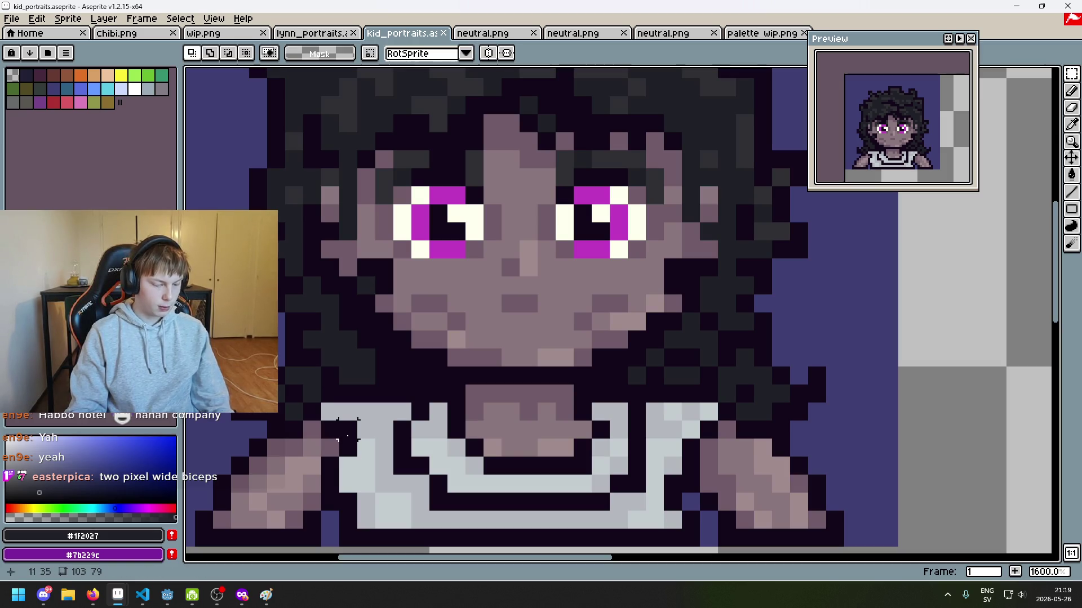
pyautogui.press('Tab')
pyautogui.scroll(2, 440, 262)
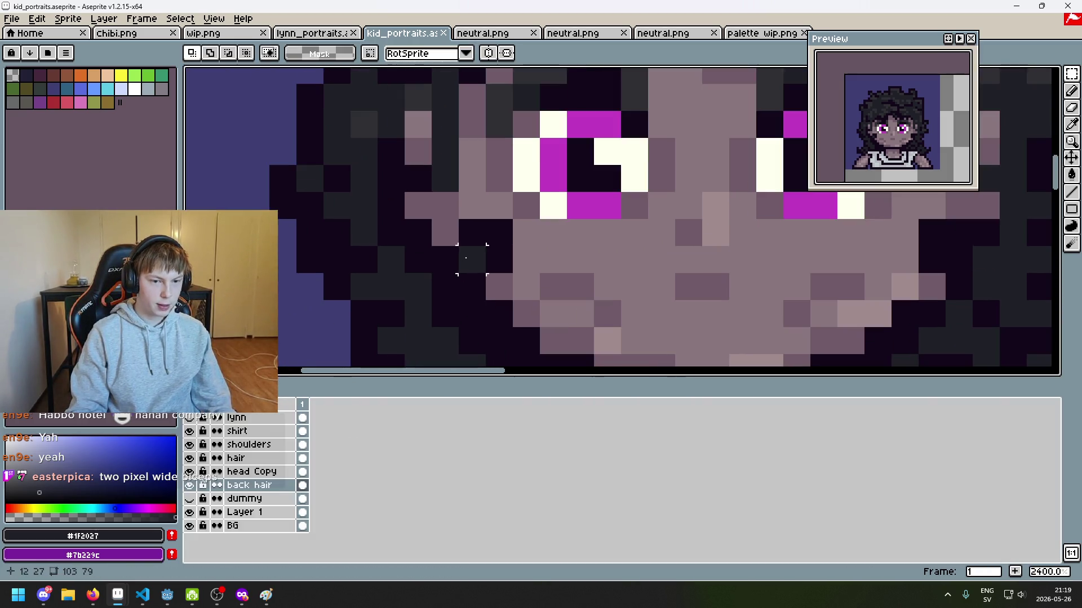
pyautogui.scroll(-3, 472, 259)
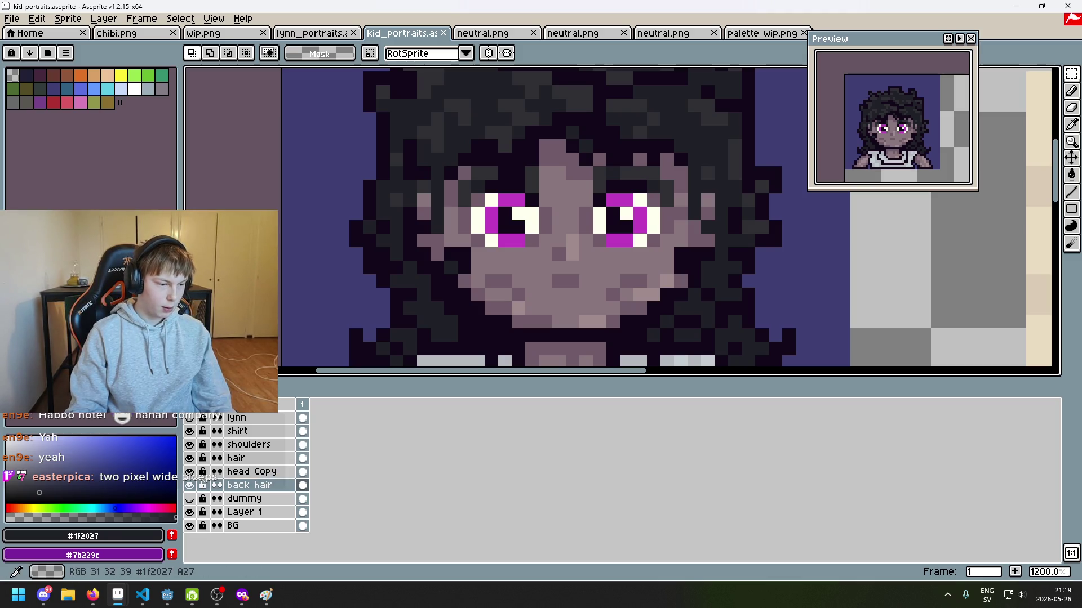
pyautogui.hotkey('alt', 'Tab')
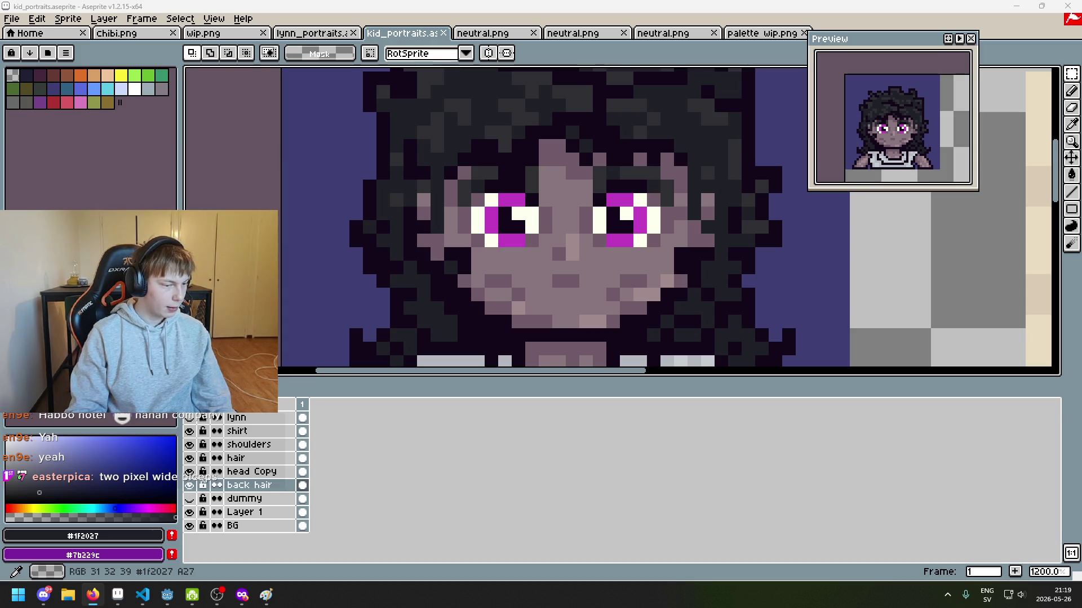
pyautogui.scroll(1, 440, 271)
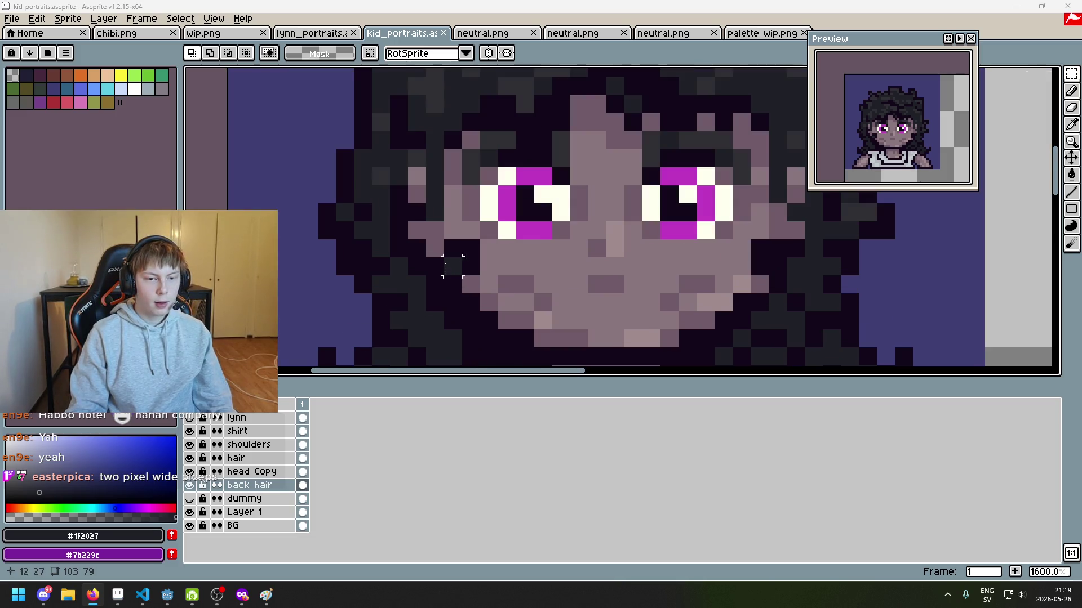
pyautogui.press('b')
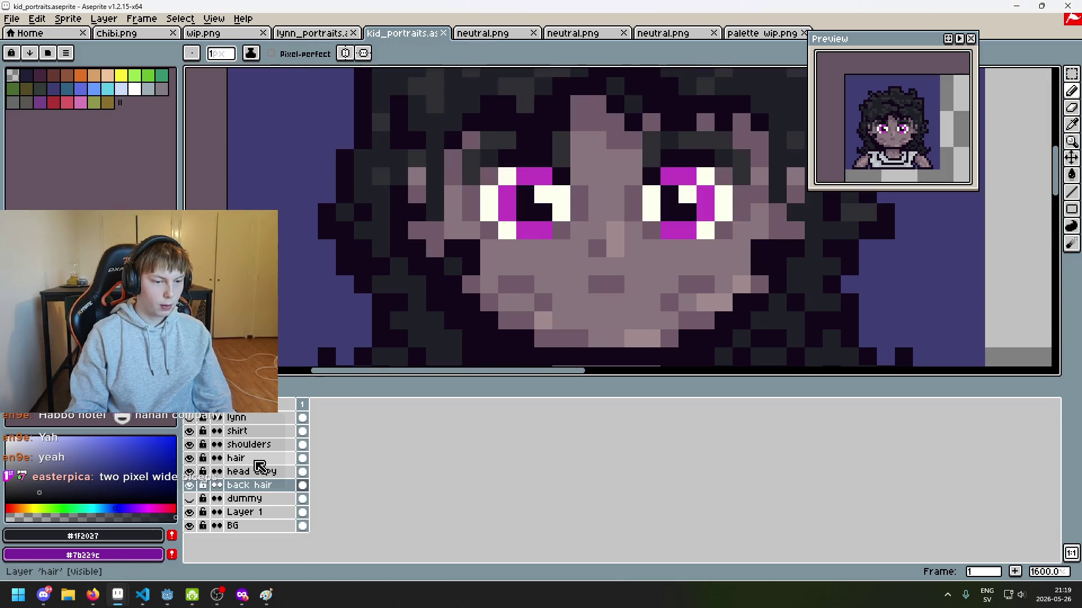
pyautogui.click(257, 459)
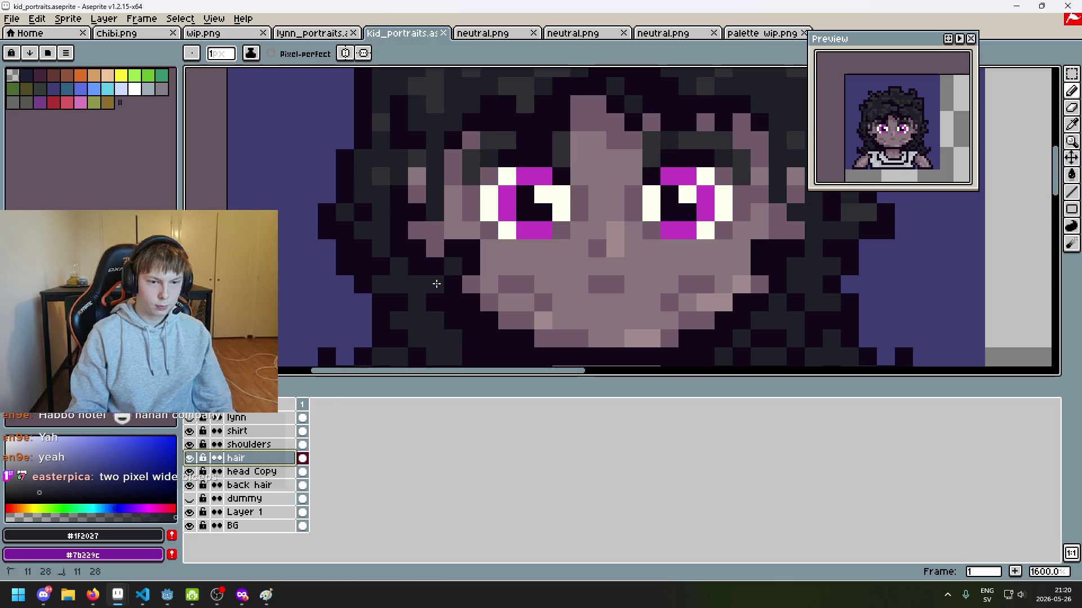
# Darken three grey hair pixels beside the face and save the file.
pyautogui.click(451, 270)
pyautogui.moveTo(450, 284); pyautogui.dragTo(440, 283)
pyautogui.scroll(-6, 437, 283)
pyautogui.scroll(4, 428, 279)
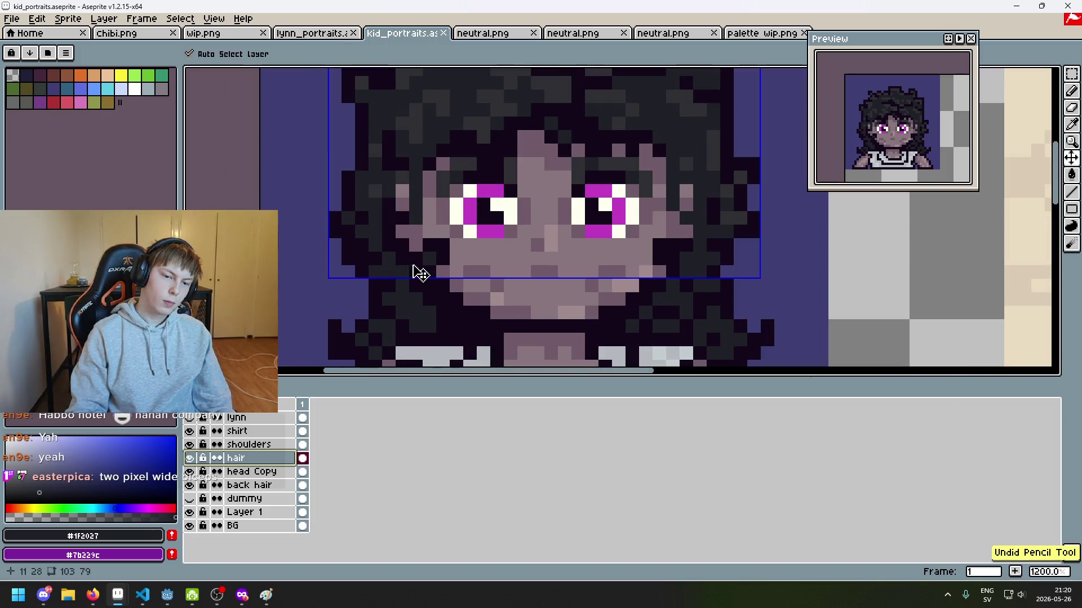
pyautogui.scroll(-4, 456, 296)
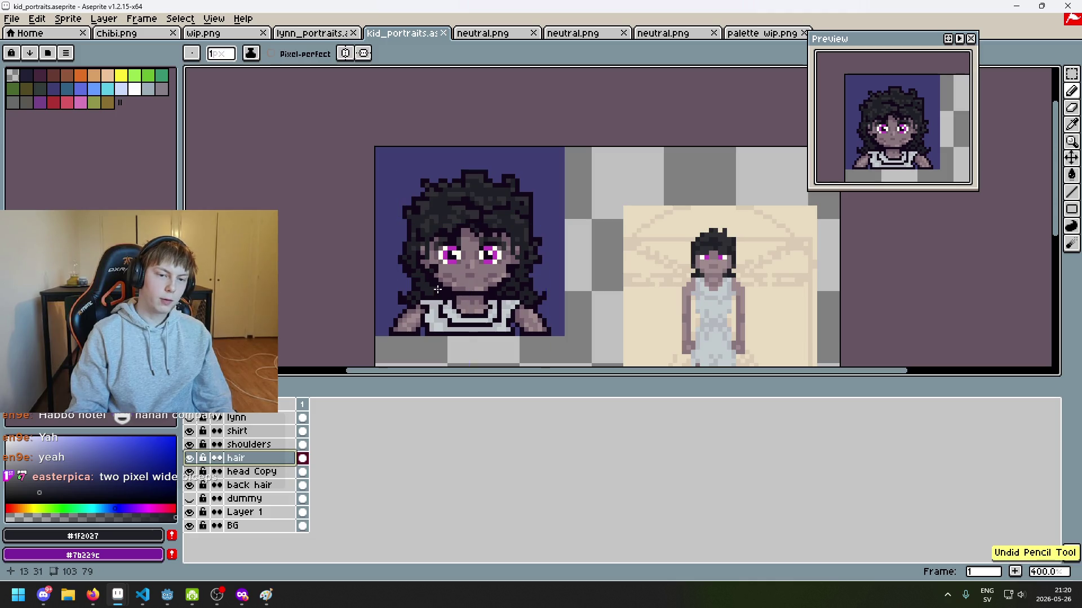
pyautogui.scroll(3, 445, 287)
pyautogui.scroll(-1, 436, 280)
pyautogui.hotkey('ctrl', 's')
pyautogui.scroll(-3, 436, 280)
pyautogui.scroll(8, 423, 273)
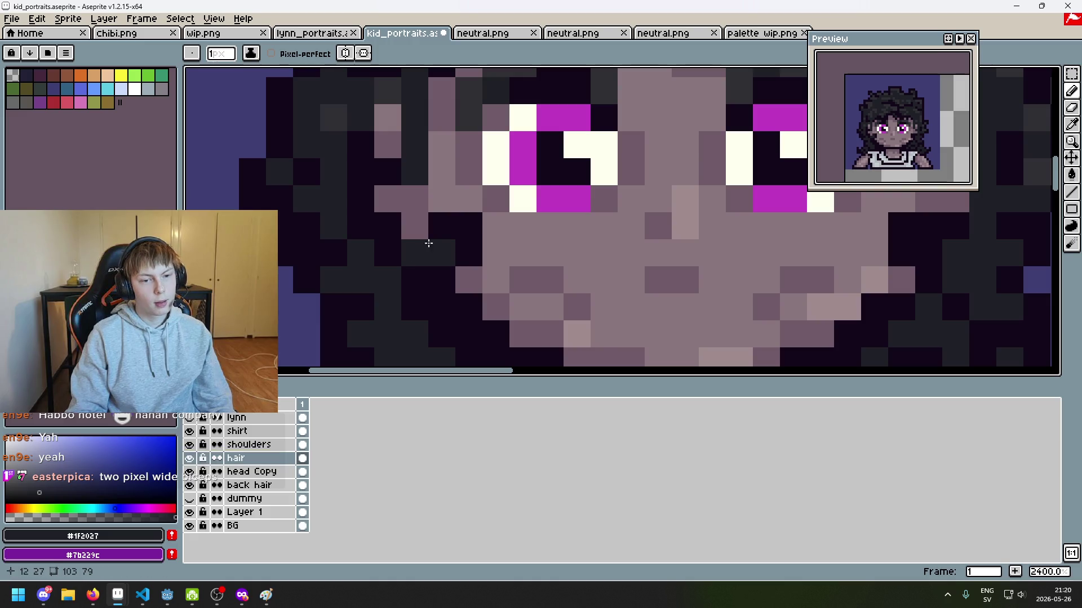
# Sample #13081a, then #1f2027, and paint a pixel in the dark hair.
pyautogui.keyDown('alt'); pyautogui.click(415, 227); pyautogui.keyUp('alt')
pyautogui.scroll(-4, 442, 251)
pyautogui.scroll(-2, 442, 251)
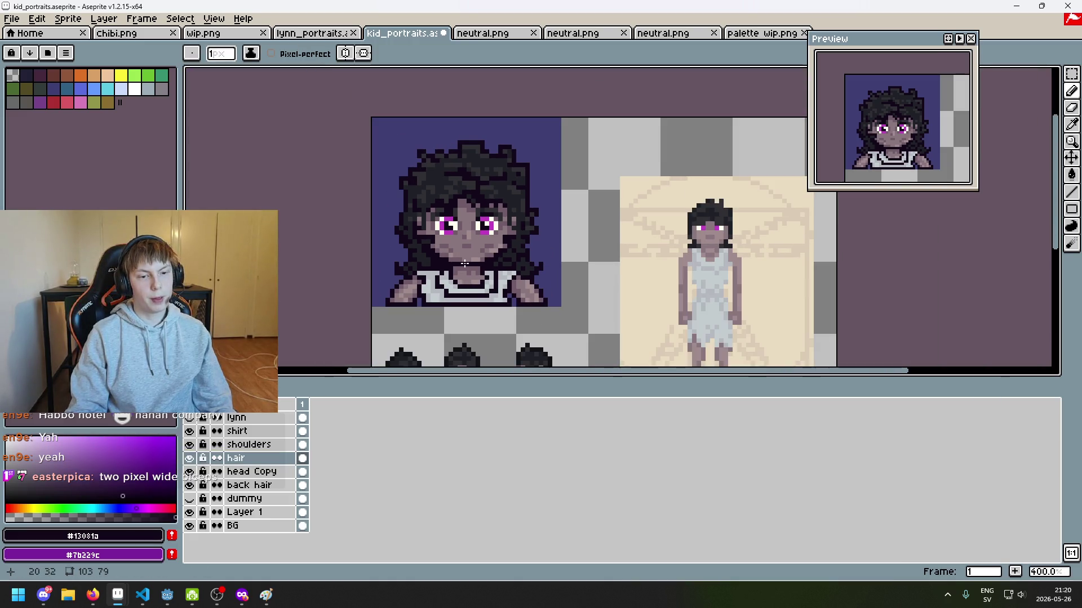
pyautogui.scroll(5, 423, 244)
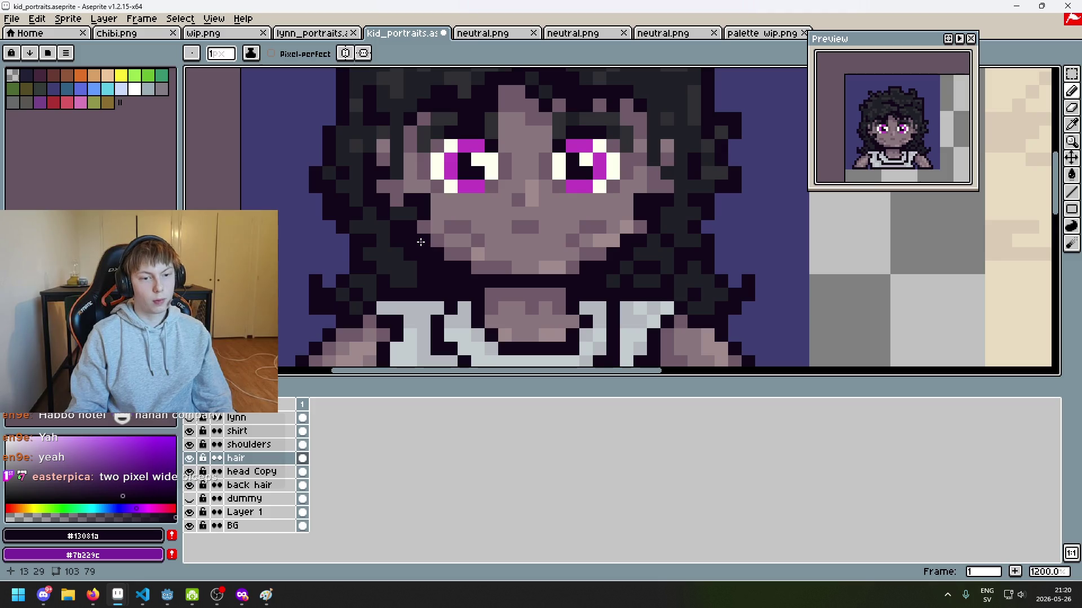
pyautogui.keyDown('alt'); pyautogui.click(415, 240); pyautogui.keyUp('alt')
pyautogui.scroll(-5, 415, 248)
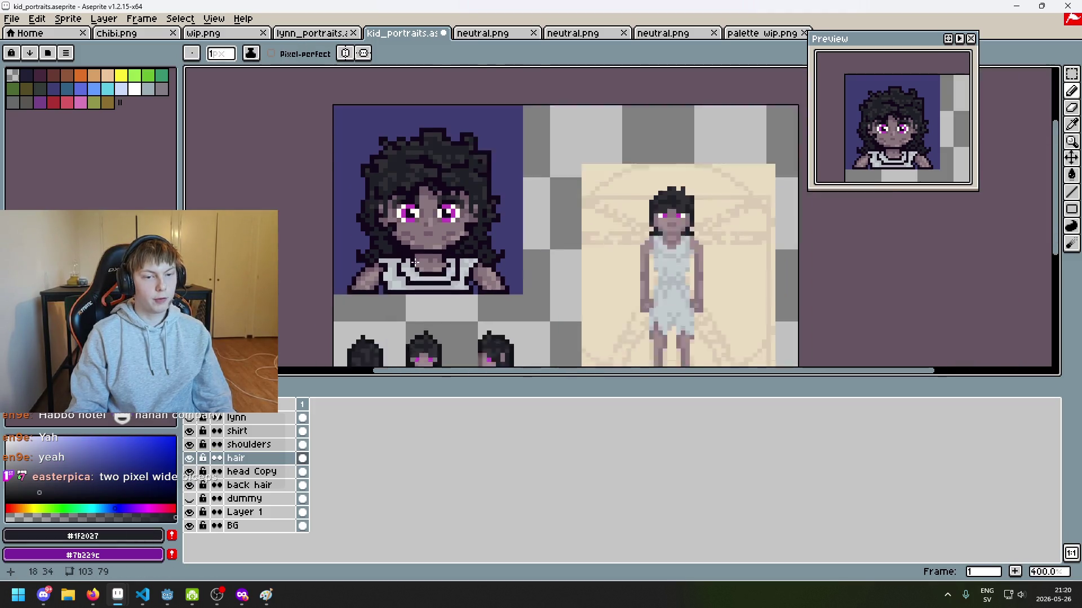
pyautogui.scroll(1, 414, 262)
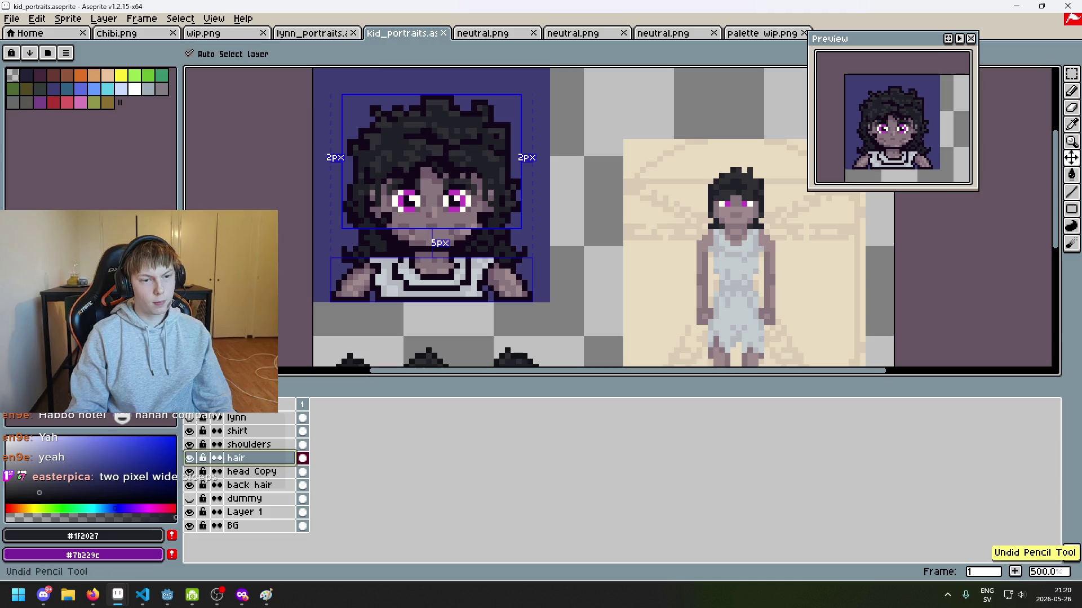
pyautogui.scroll(4, 376, 220)
pyautogui.click(382, 232)
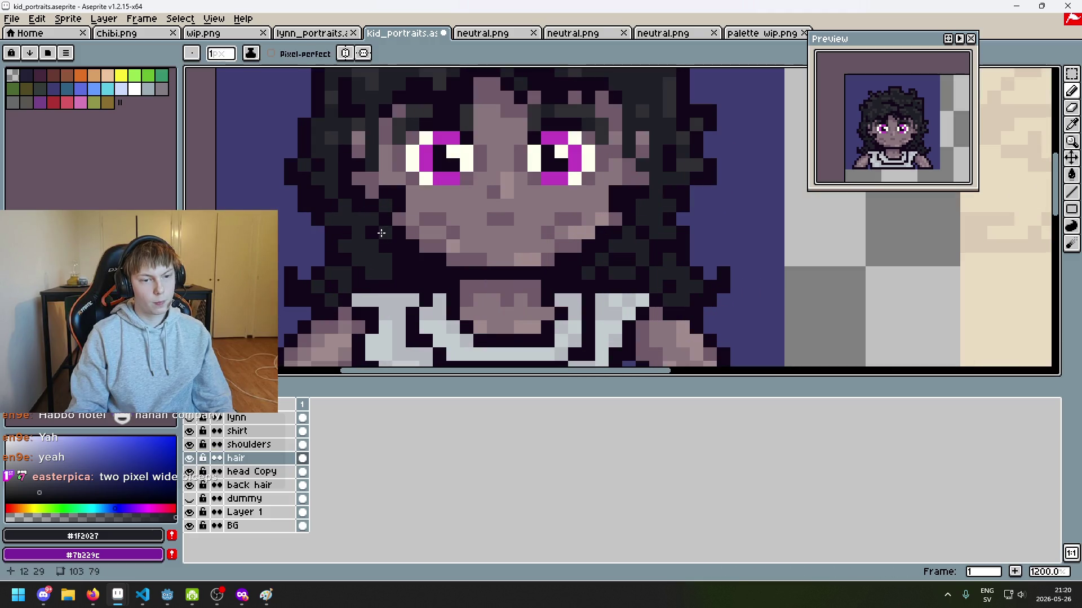
pyautogui.scroll(-3, 424, 260)
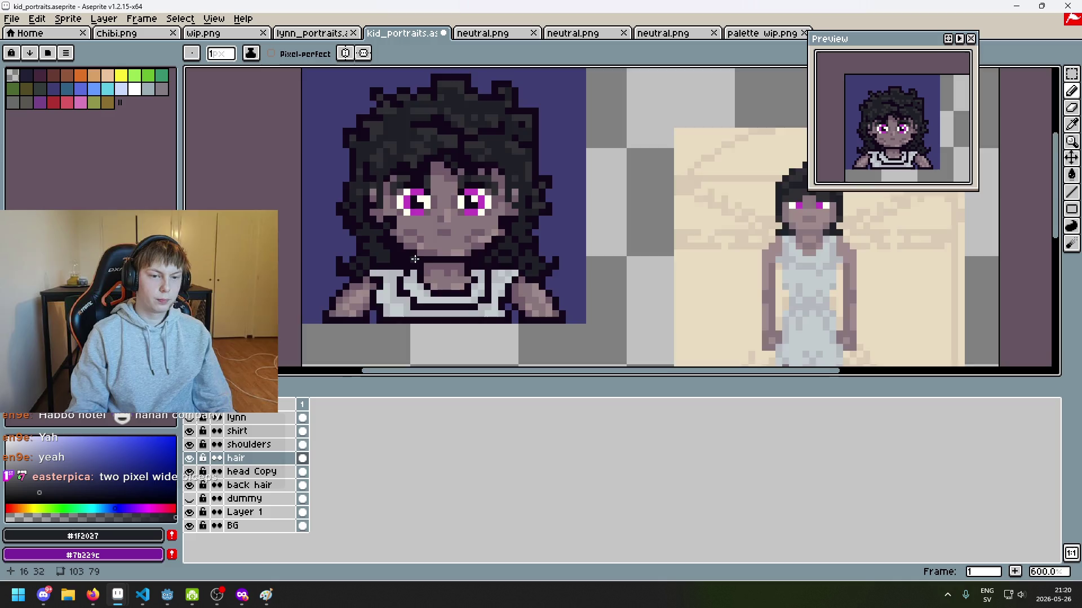
pyautogui.scroll(4, 419, 261)
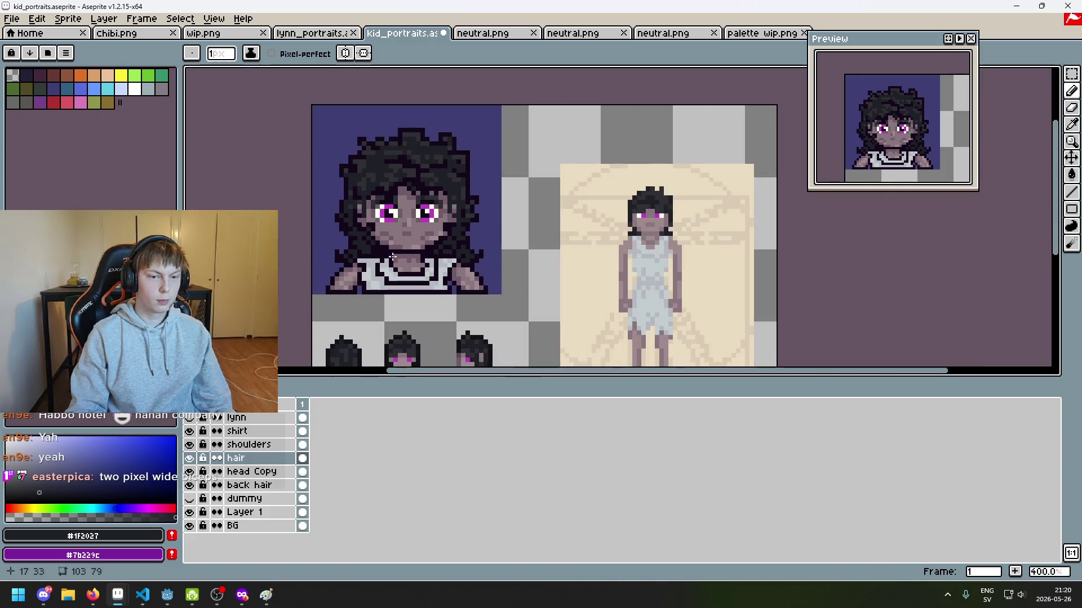
pyautogui.scroll(-6, 395, 258)
pyautogui.scroll(1, 396, 258)
# Undo the stray pencil pixel and save kid_portraits.aseprite.
pyautogui.hotkey('ctrl', 'z')
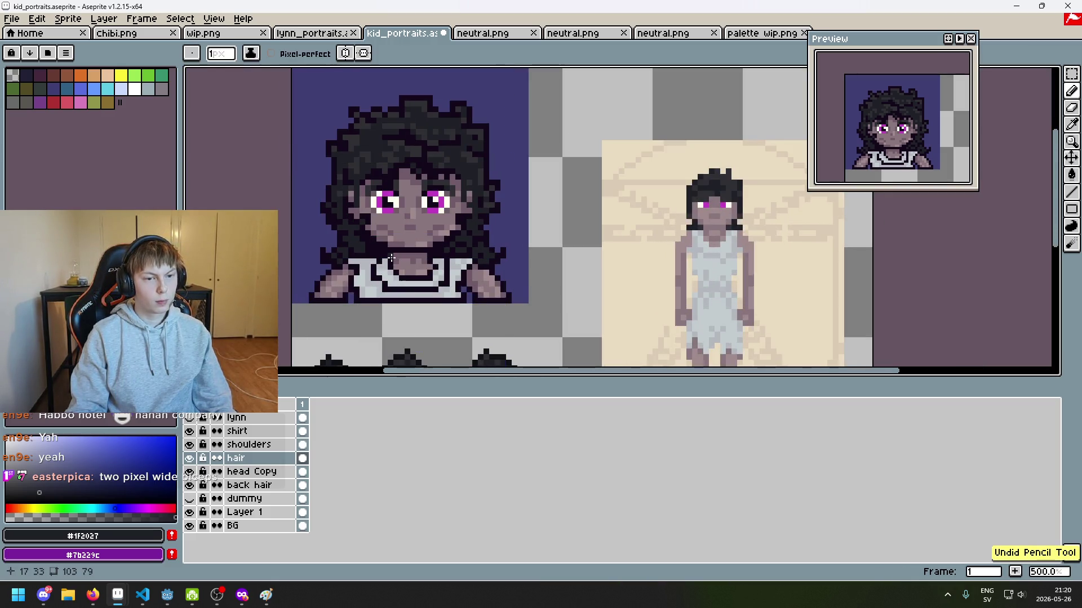
pyautogui.press('ctrl')
pyautogui.hotkey('ctrl', 's')
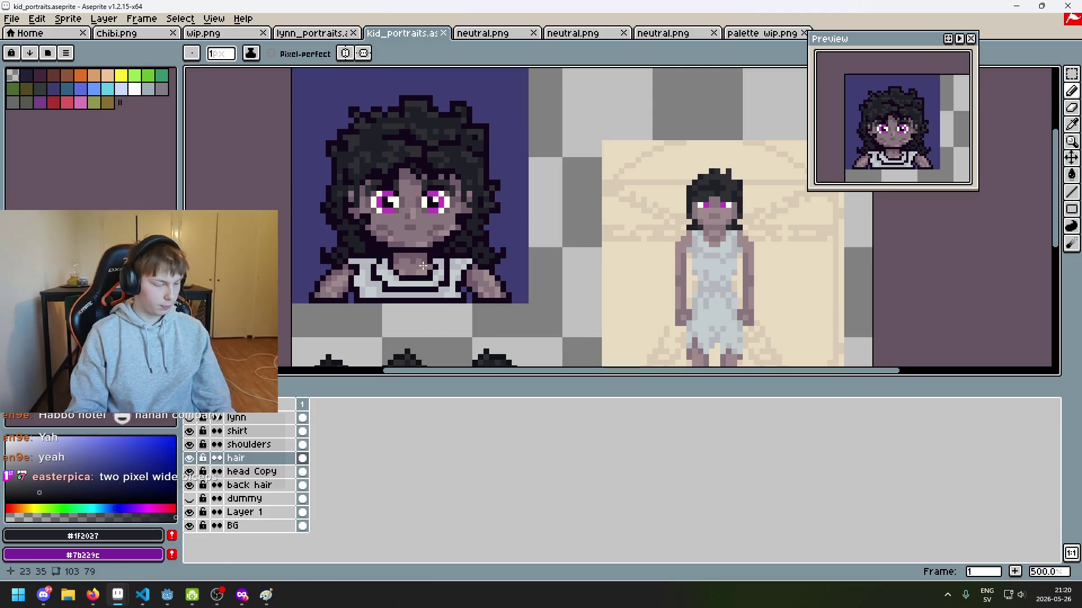
pyautogui.scroll(-1, 423, 265)
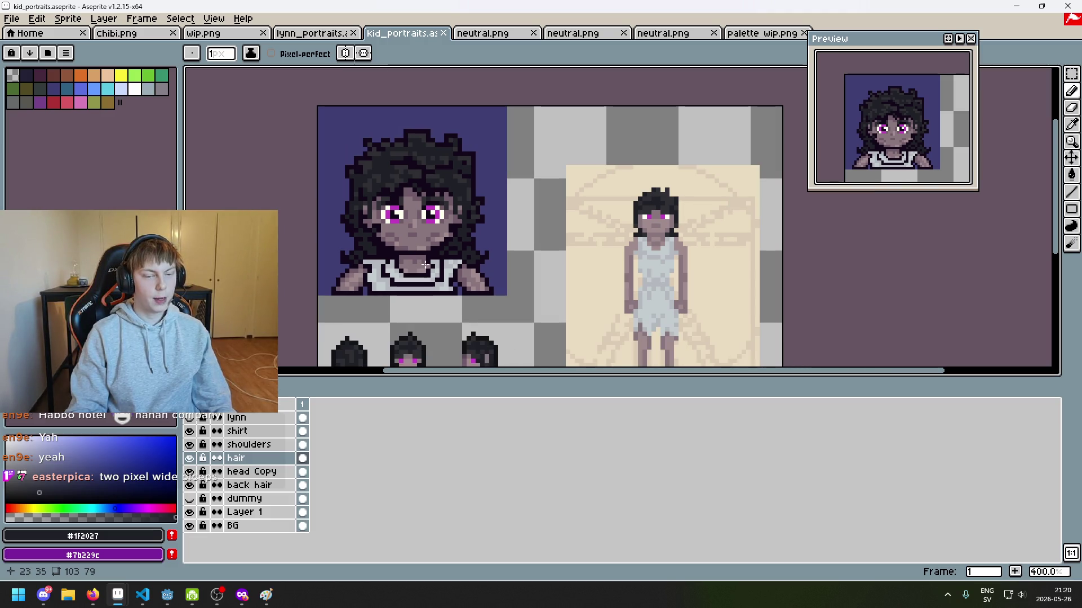
pyautogui.scroll(-2, 424, 264)
pyautogui.scroll(1, 424, 264)
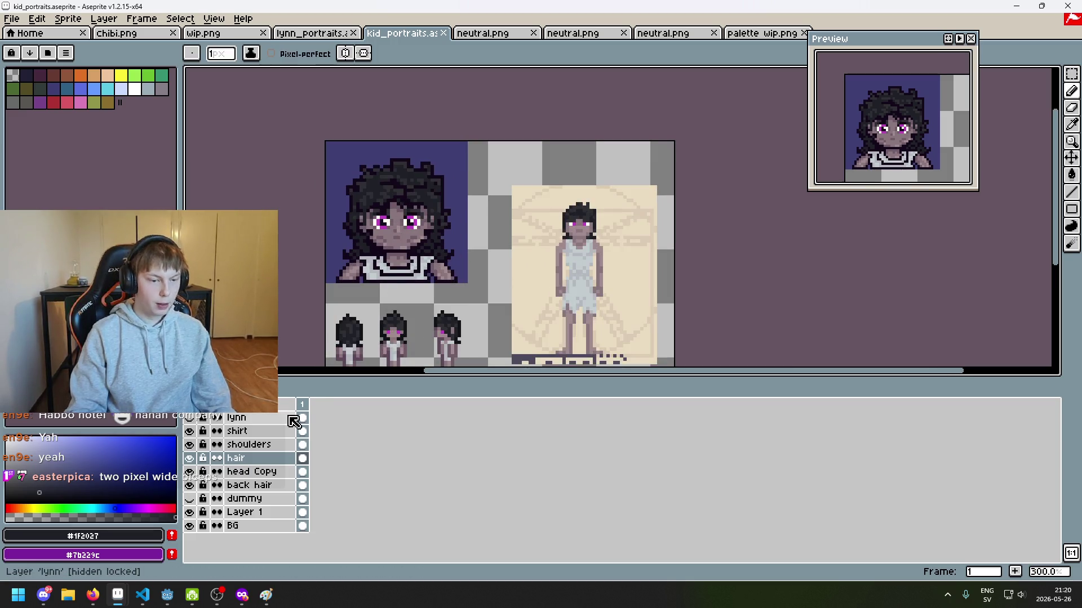
# Delete the lynn, dummy and Layer 1 layers.
pyautogui.moveTo(374, 355); pyautogui.dragTo(413, 307)
pyautogui.click(238, 420)
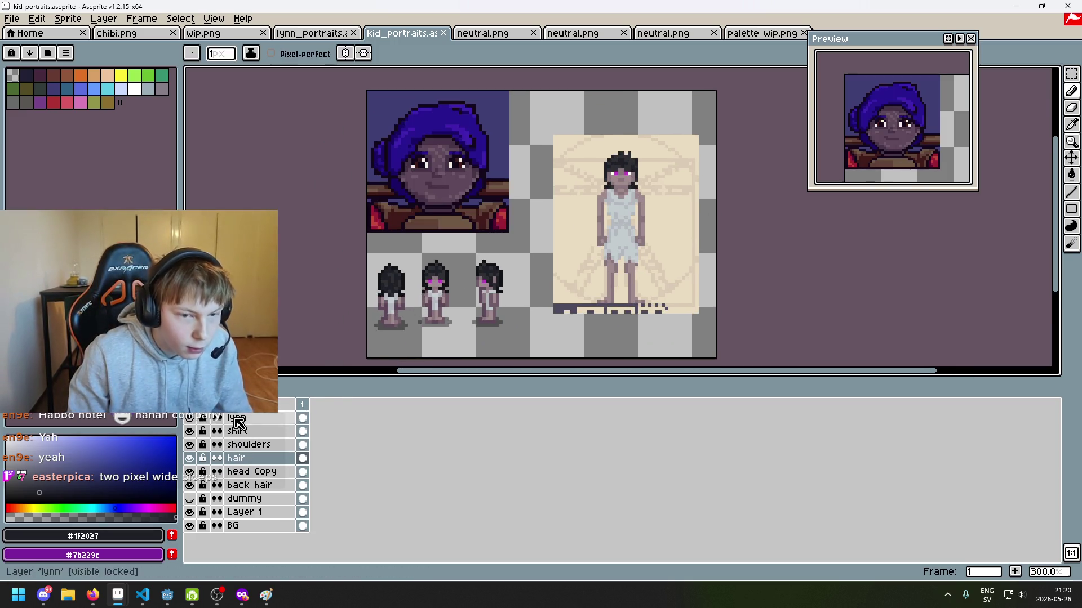
pyautogui.press('Delete')
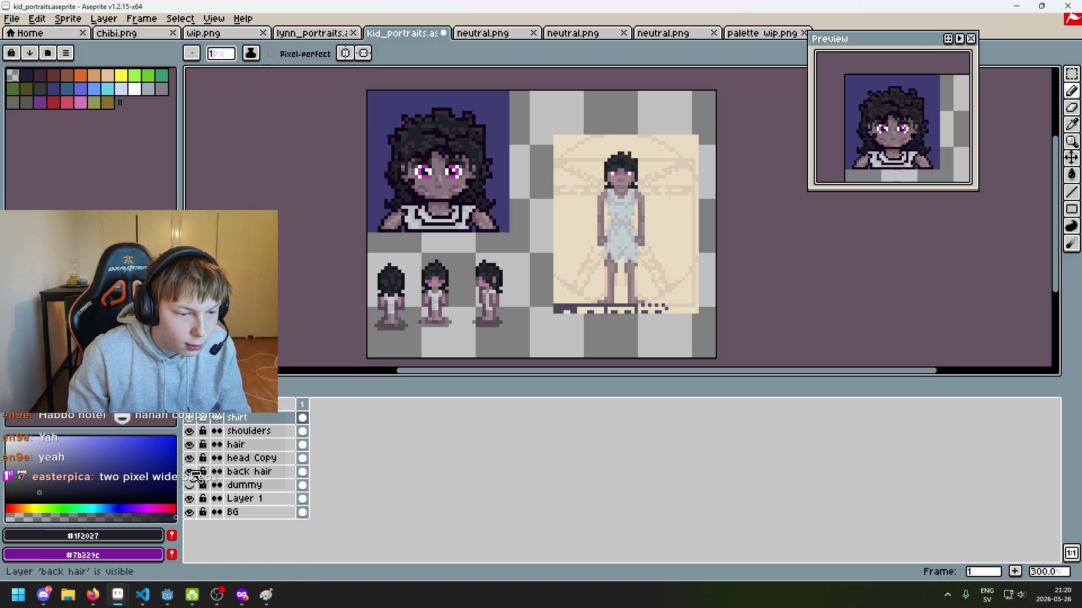
pyautogui.click(190, 485)
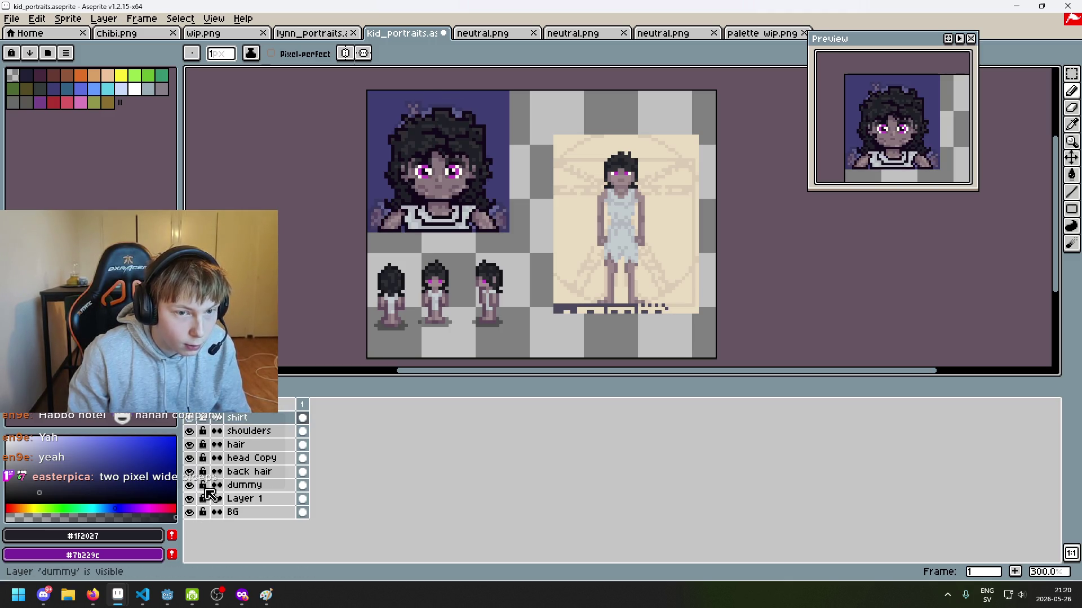
pyautogui.click(257, 488)
pyautogui.press('Delete')
pyautogui.click(251, 488)
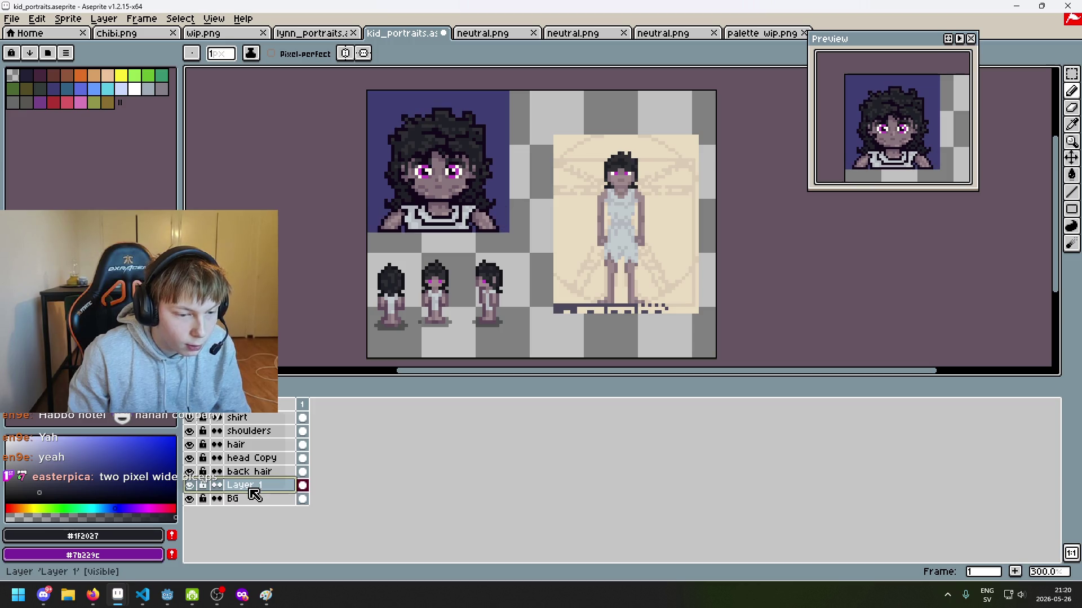
pyautogui.press('Delete')
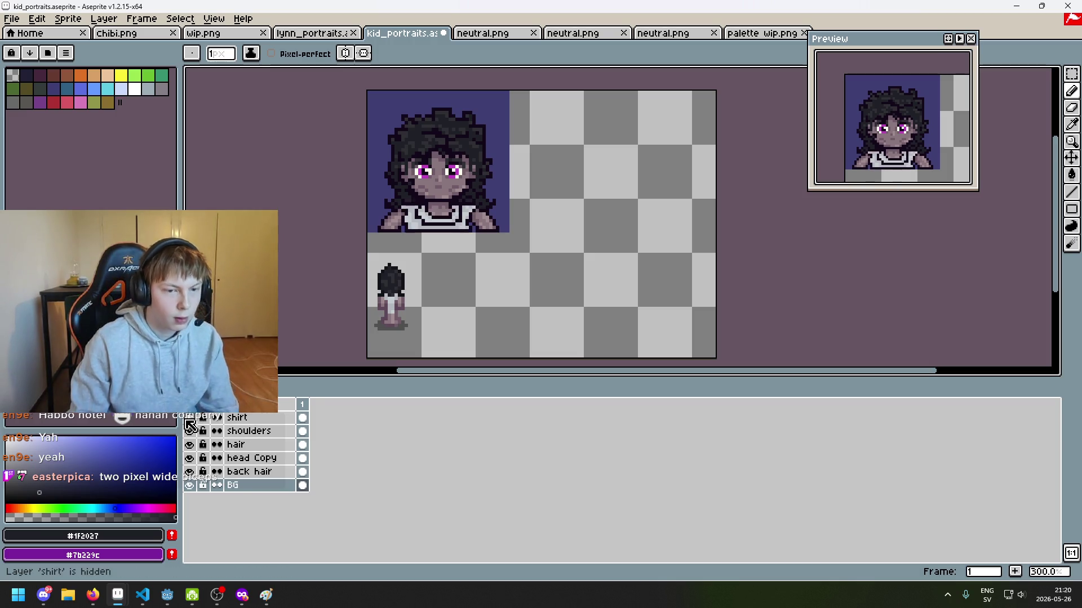
# Box-select the small back-hair sprite at lower left on the back hair layer and erase it.
pyautogui.click(1072, 74)
pyautogui.click(192, 445)
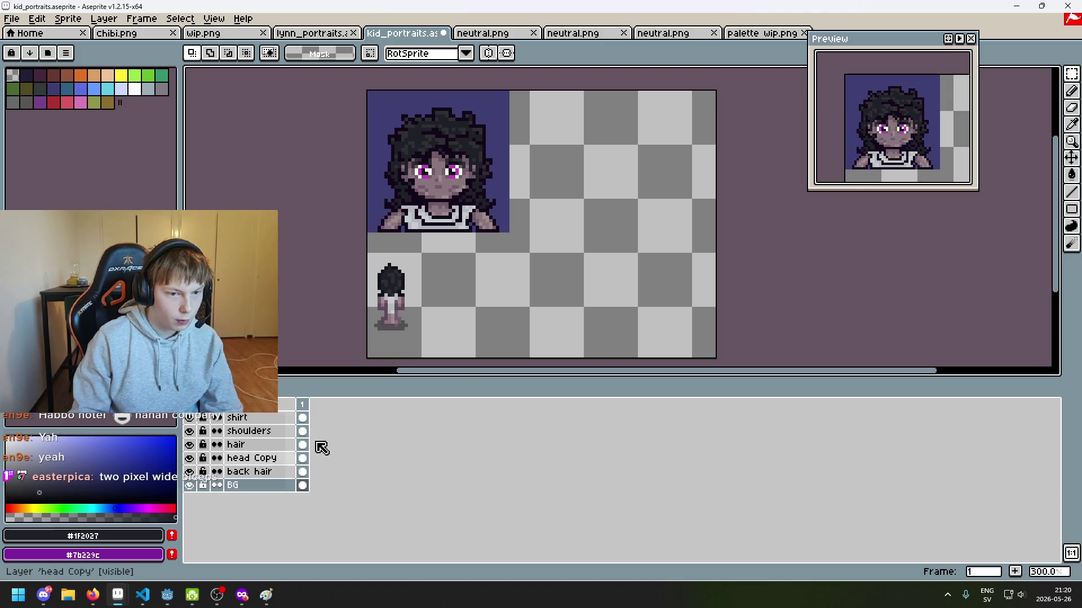
pyautogui.click(265, 472)
pyautogui.moveTo(473, 349); pyautogui.dragTo(367, 234)
pyautogui.click(579, 270)
pyautogui.moveTo(538, 356); pyautogui.dragTo(367, 269)
pyautogui.press('Delete')
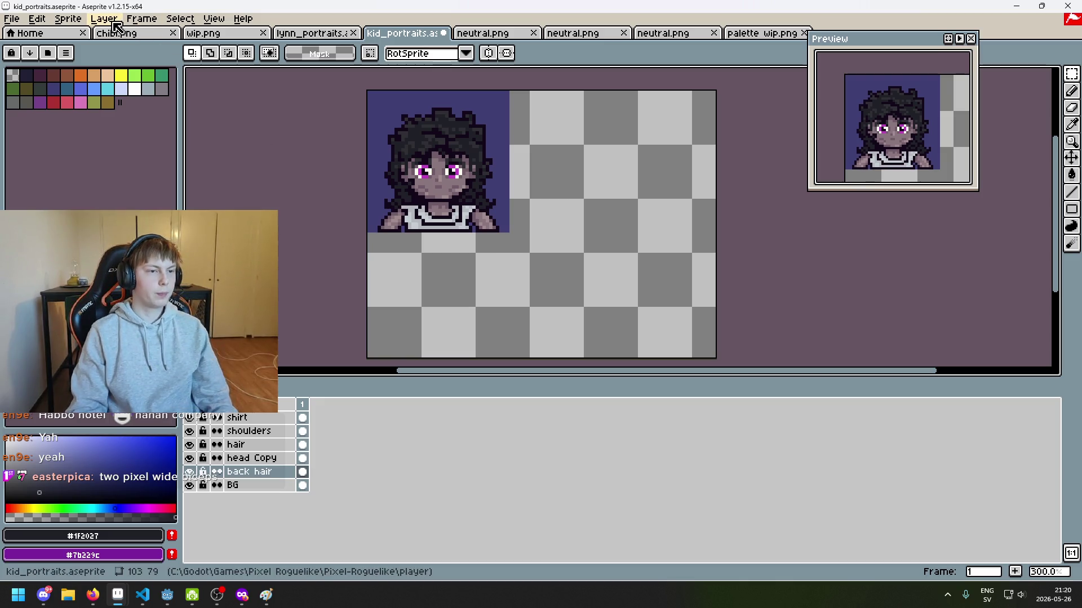
# Open Sprite > Canvas Size and shrink the canvas to 42 × 42 px around the portrait.
pyautogui.click(69, 18)
pyautogui.click(105, 93)
pyautogui.moveTo(716, 360)
pyautogui.mouseDown()
pyautogui.moveTo(485, 237)
pyautogui.moveTo(504, 235)
pyautogui.mouseUp()
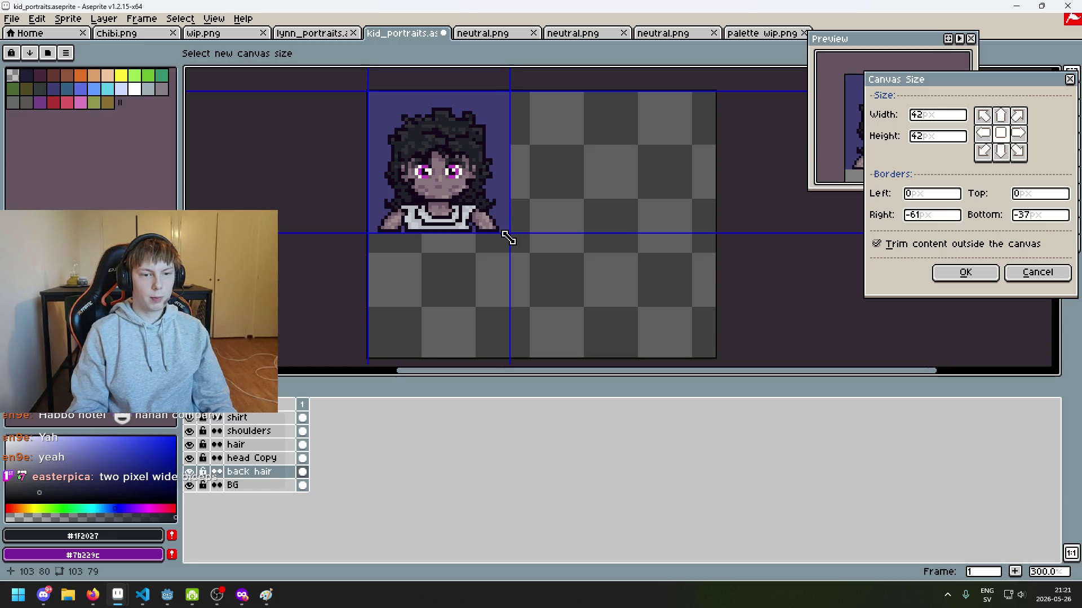
# Apply the 42 × 42 canvas crop around the curly-haired portrait and save kid_portraits.aseprite.
pyautogui.click(964, 275)
pyautogui.scroll(1, 643, 311)
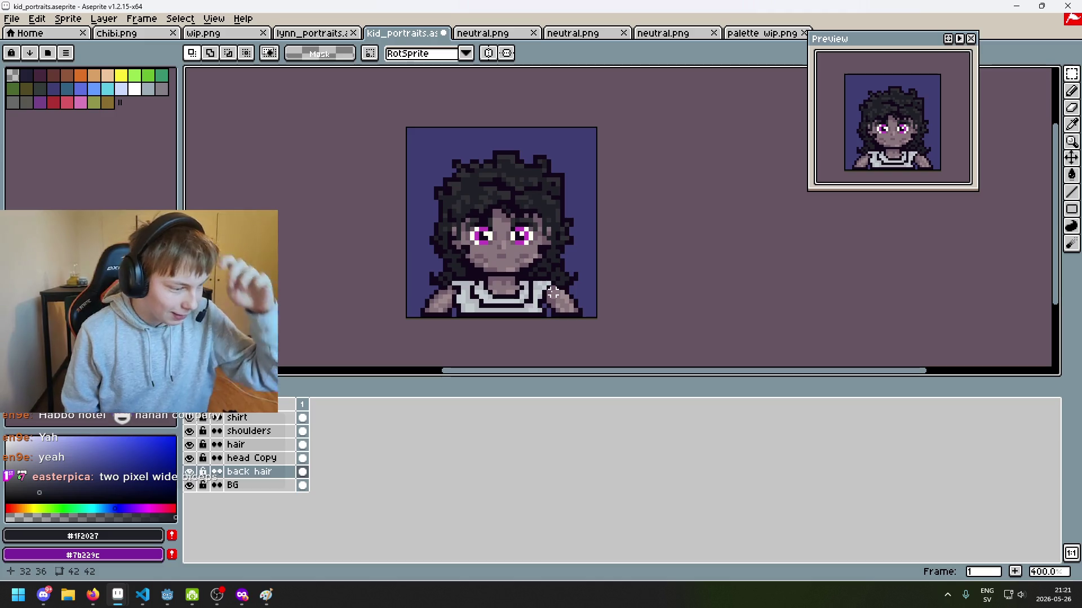
pyautogui.scroll(-1, 544, 283)
pyautogui.moveTo(591, 222); pyautogui.dragTo(464, 205)
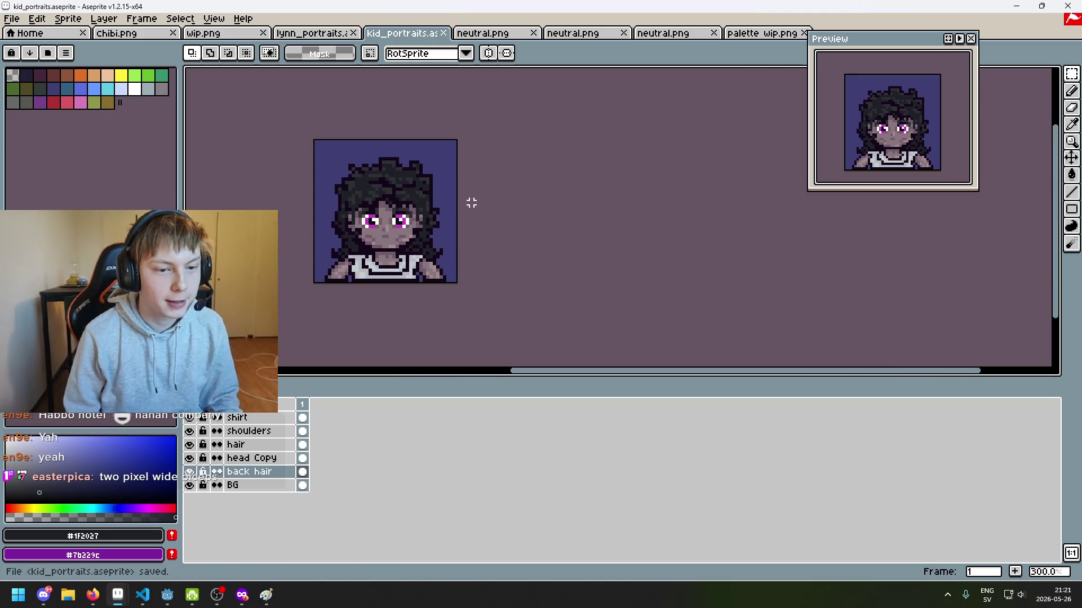
pyautogui.scroll(-1, 296, 166)
pyautogui.moveTo(373, 185)
pyautogui.mouseDown()
pyautogui.moveTo(405, 192)
pyautogui.moveTo(379, 203)
pyautogui.mouseUp()
pyautogui.scroll(1, 405, 192)
pyautogui.scroll(-1, 367, 201)
pyautogui.scroll(1, 368, 198)
pyautogui.hotkey('ctrl', 's')
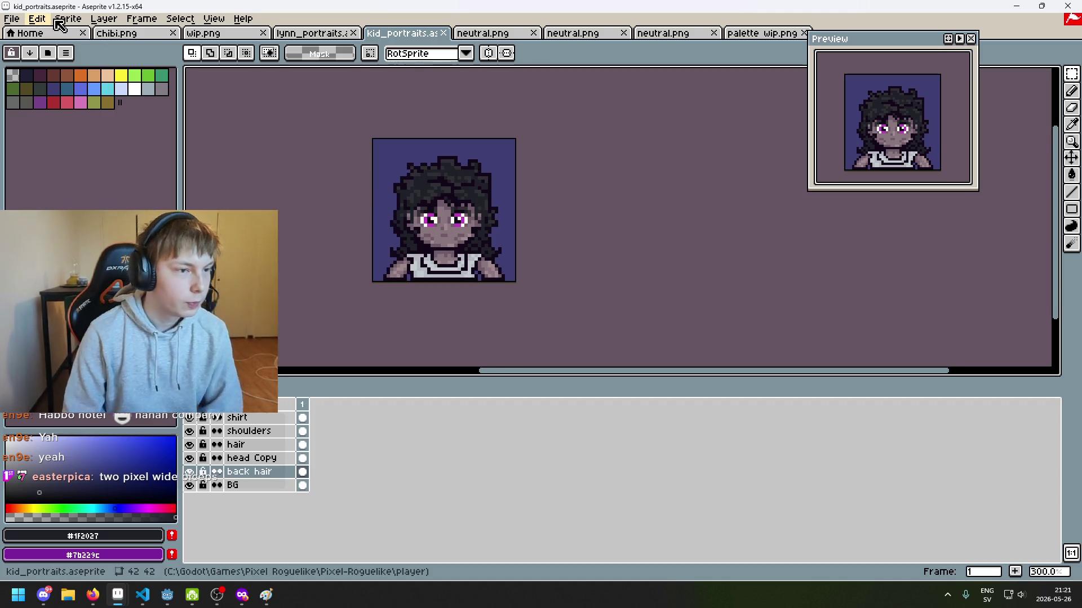
# Hide the BG layer and start a File > Export, browsing to the Pixel-Roguelike project folder.
pyautogui.click(12, 19)
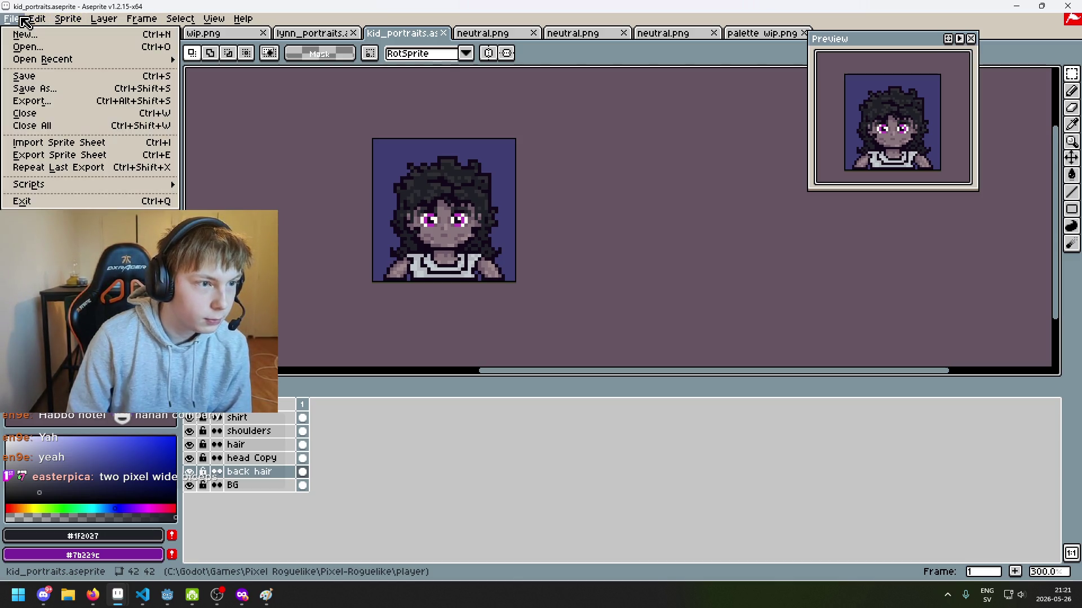
pyautogui.click(190, 485)
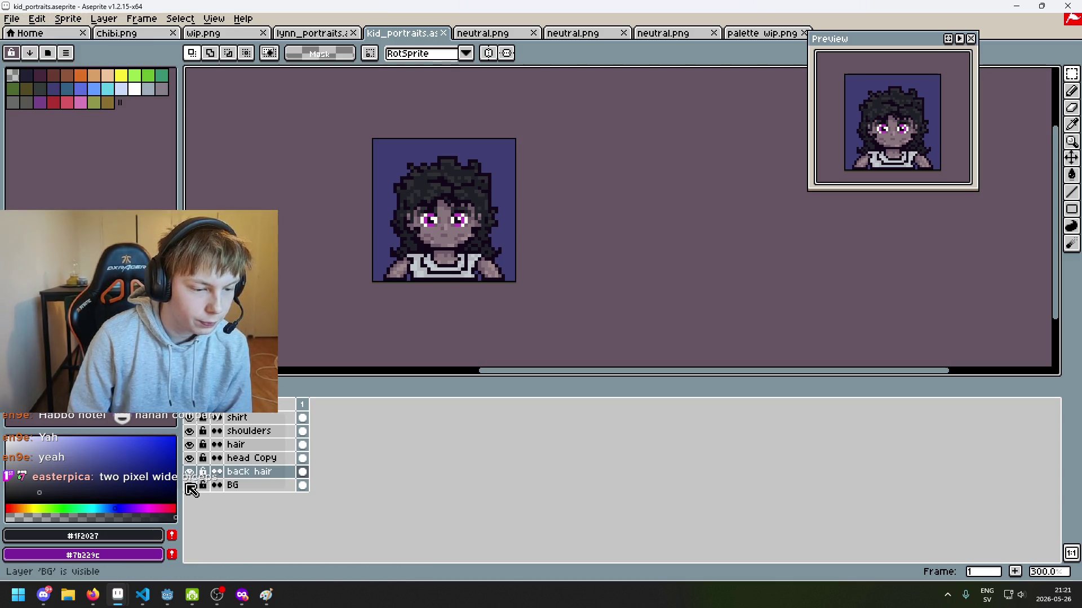
pyautogui.click(12, 19)
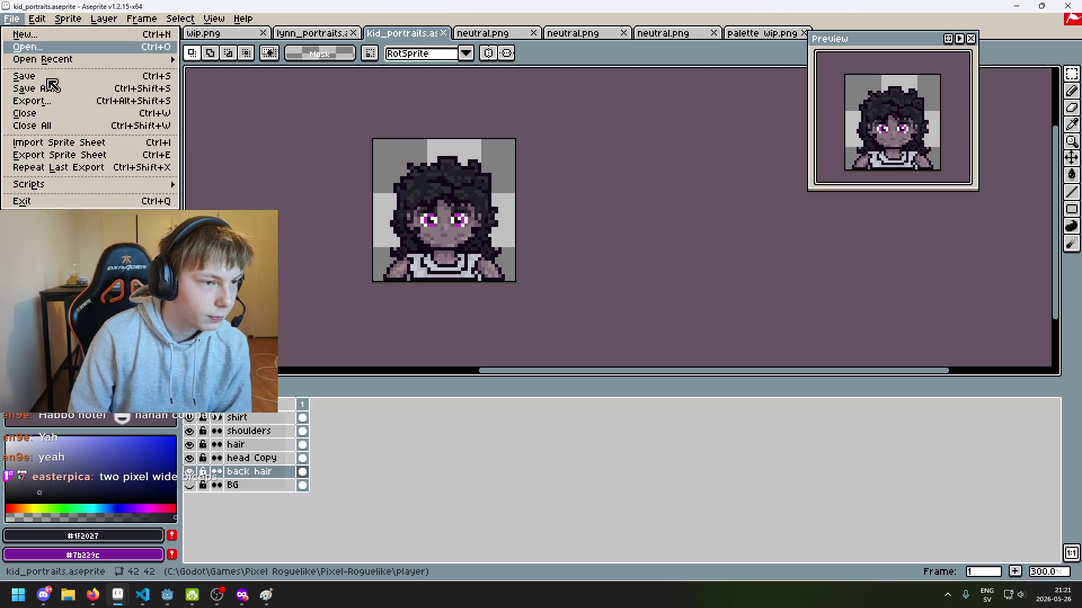
pyautogui.click(73, 102)
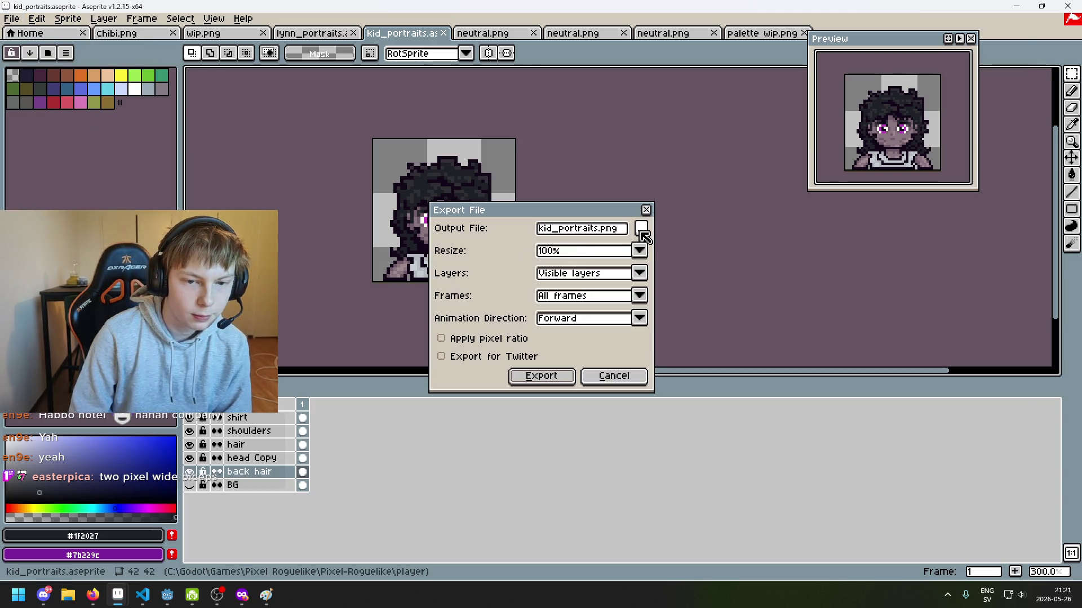
pyautogui.click(642, 230)
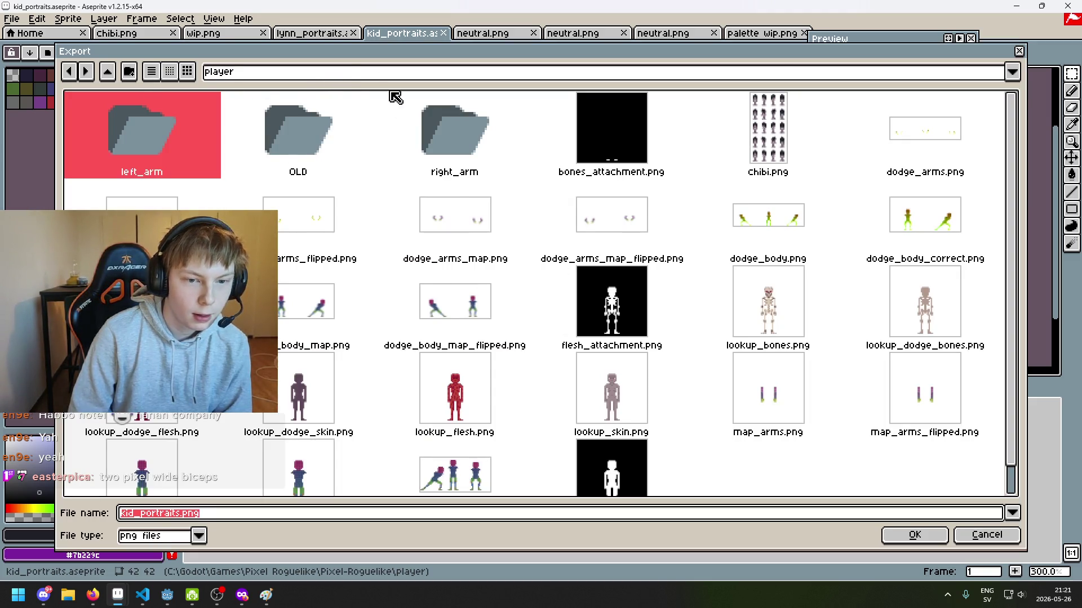
pyautogui.click(342, 72)
pyautogui.click(340, 150)
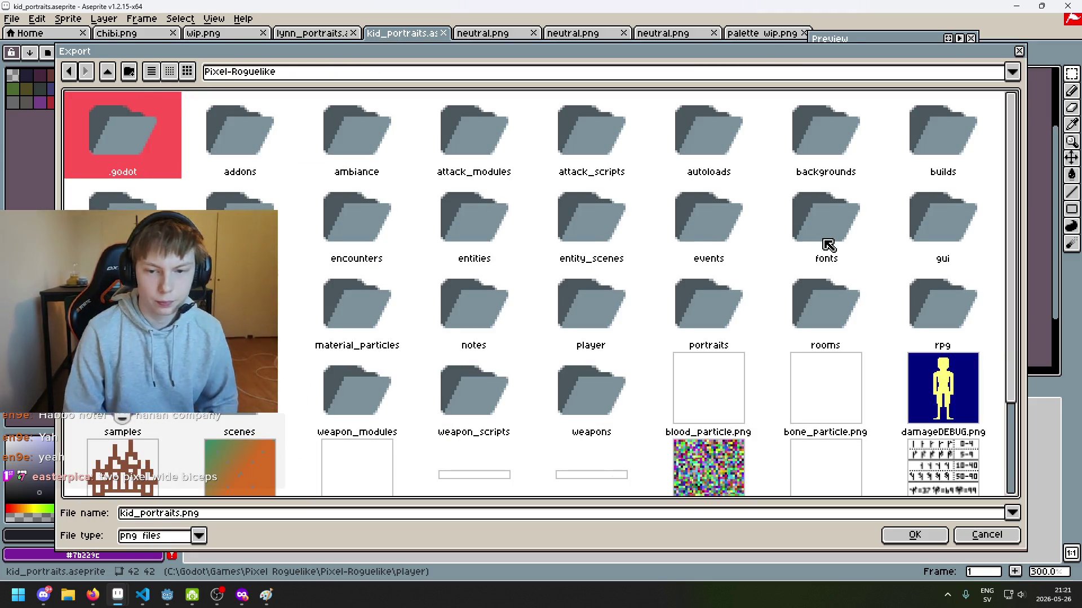
# Open the portraits folder and create a new kid folder inside it.
pyautogui.click(839, 245)
pyautogui.click(333, 323)
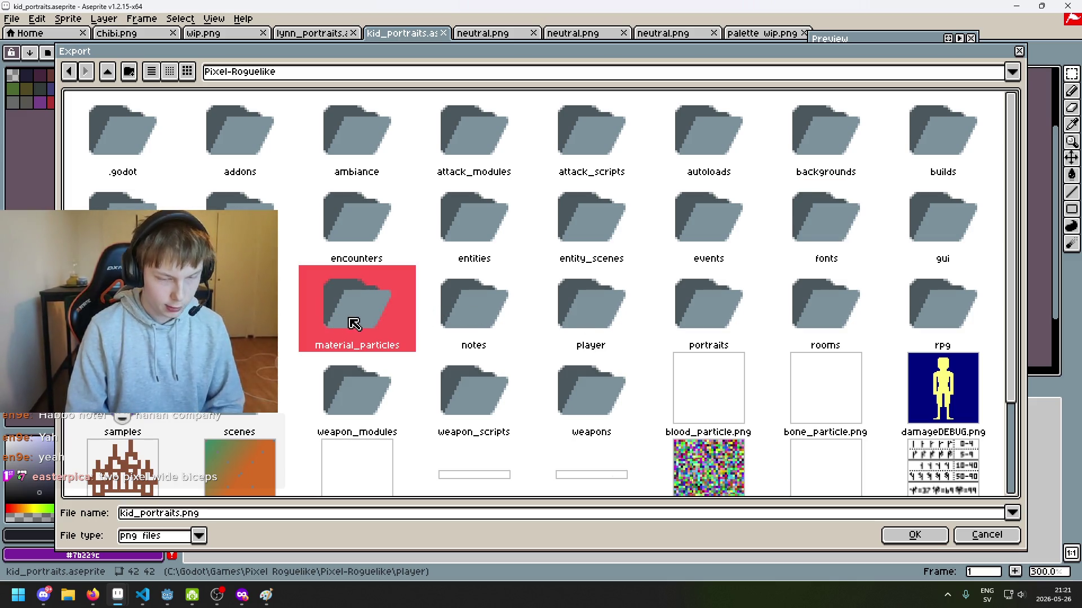
pyautogui.click(598, 335)
pyautogui.click(680, 322)
pyautogui.doubleClick(680, 323)
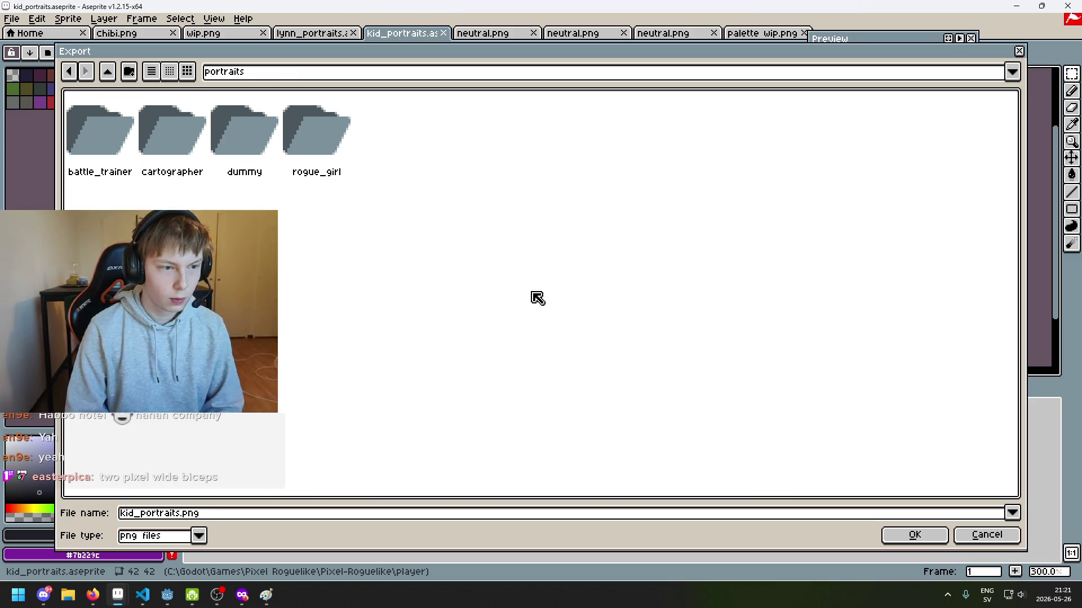
pyautogui.click(129, 72)
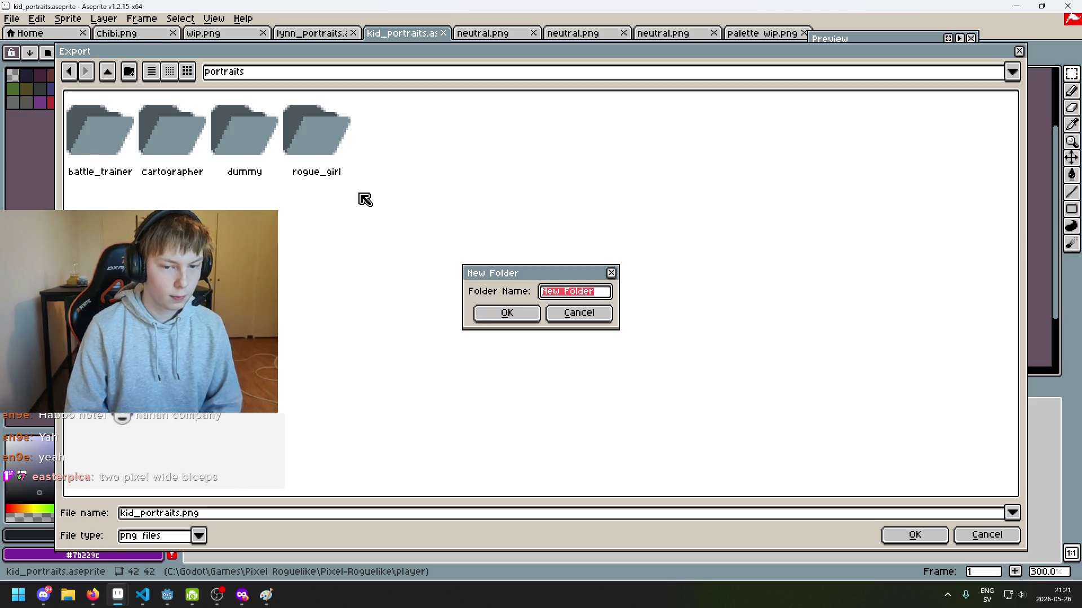
pyautogui.write('kid')
pyautogui.press('BackSpace')
pyautogui.press('BackSpace')
pyautogui.write('id')
pyautogui.press('Return')
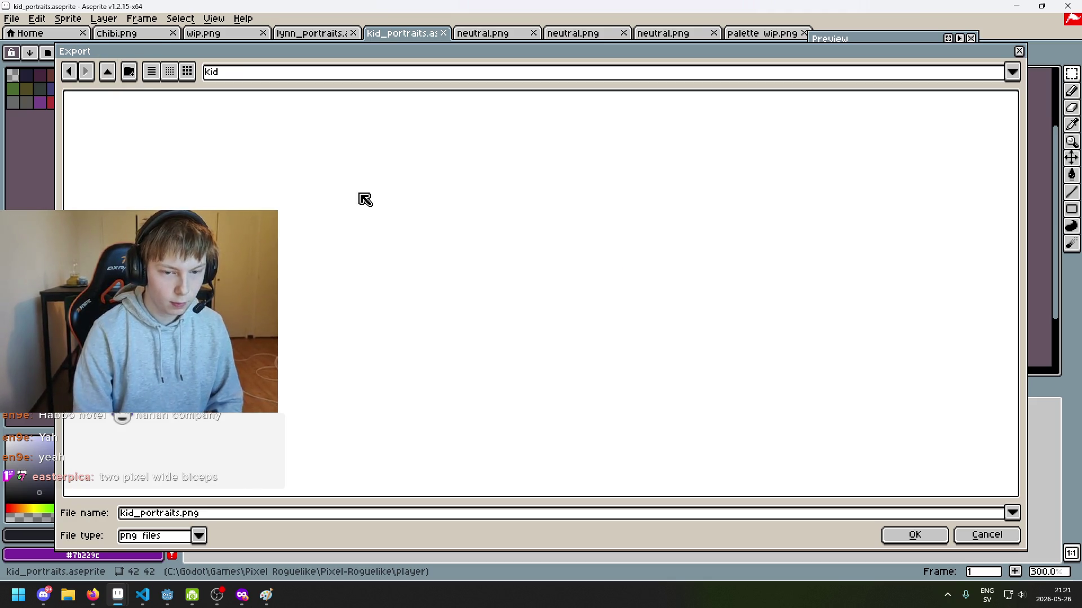
# Name the export neutral.png and export it as PNG, accepting the no-layers warning.
pyautogui.doubleClick(186, 514)
pyautogui.write('NEU')
pyautogui.press('BackSpace')
pyautogui.press('BackSpace')
pyautogui.press('BackSpace')
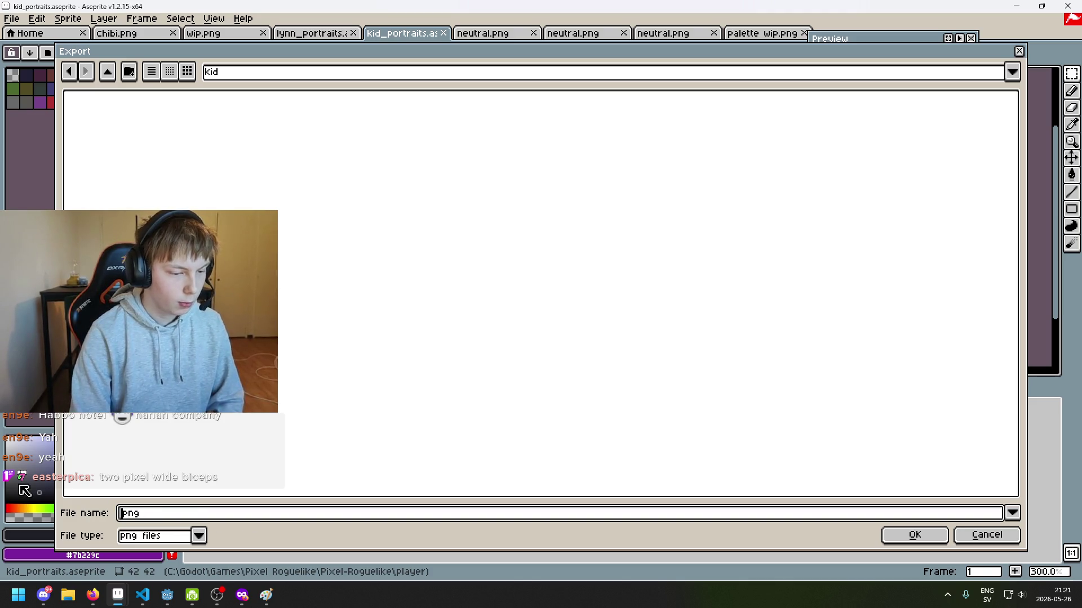
pyautogui.write('neutral')
pyautogui.click(912, 536)
pyautogui.click(540, 376)
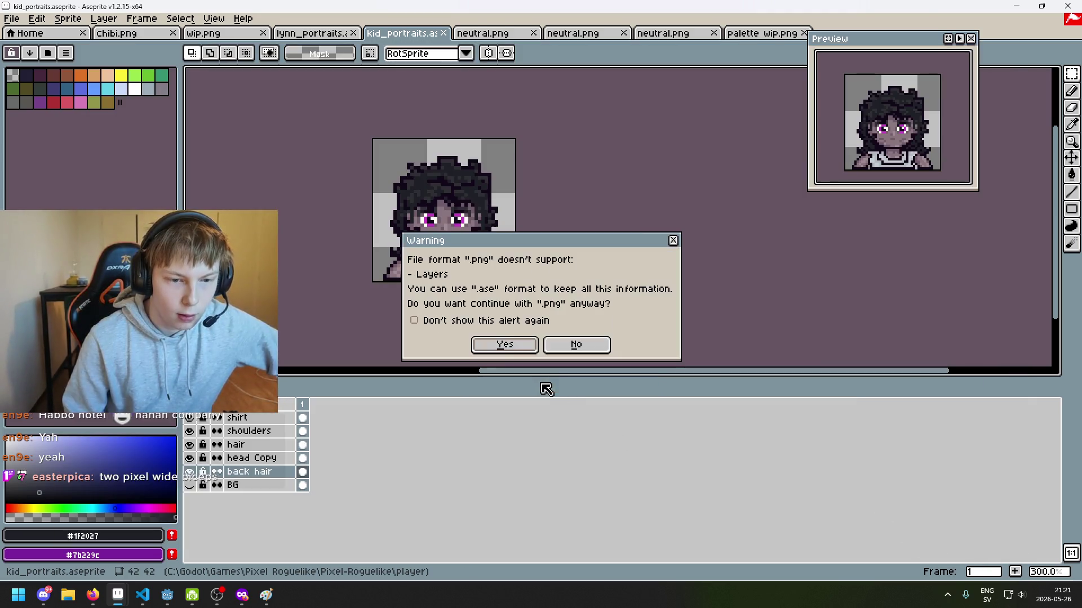
pyautogui.click(506, 344)
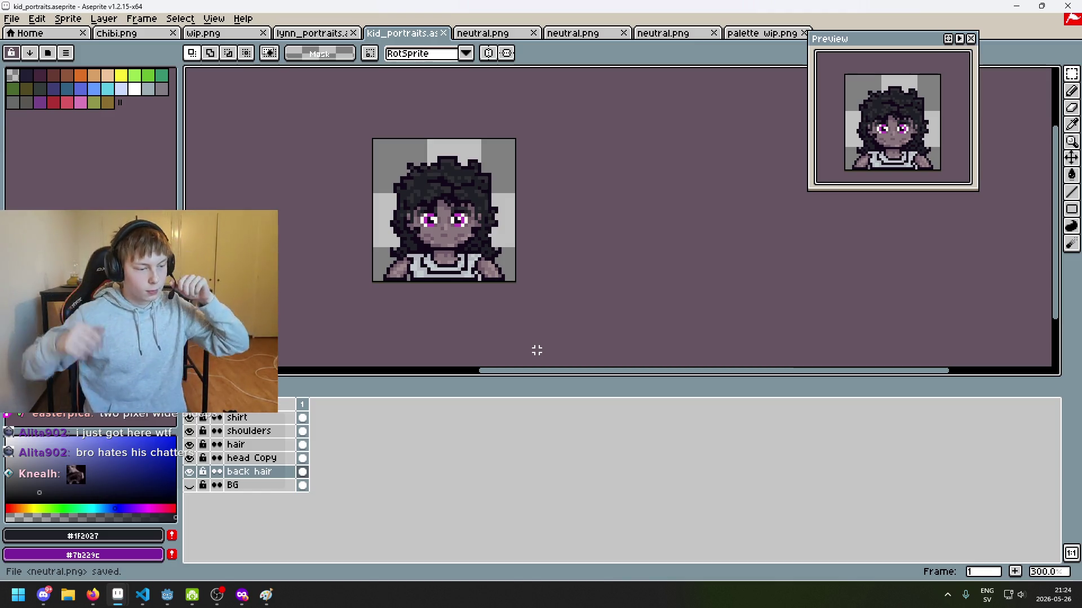
# Pan the view around the kid portrait and save kid_portraits.aseprite with BG hidden.
pyautogui.click(93, 595)
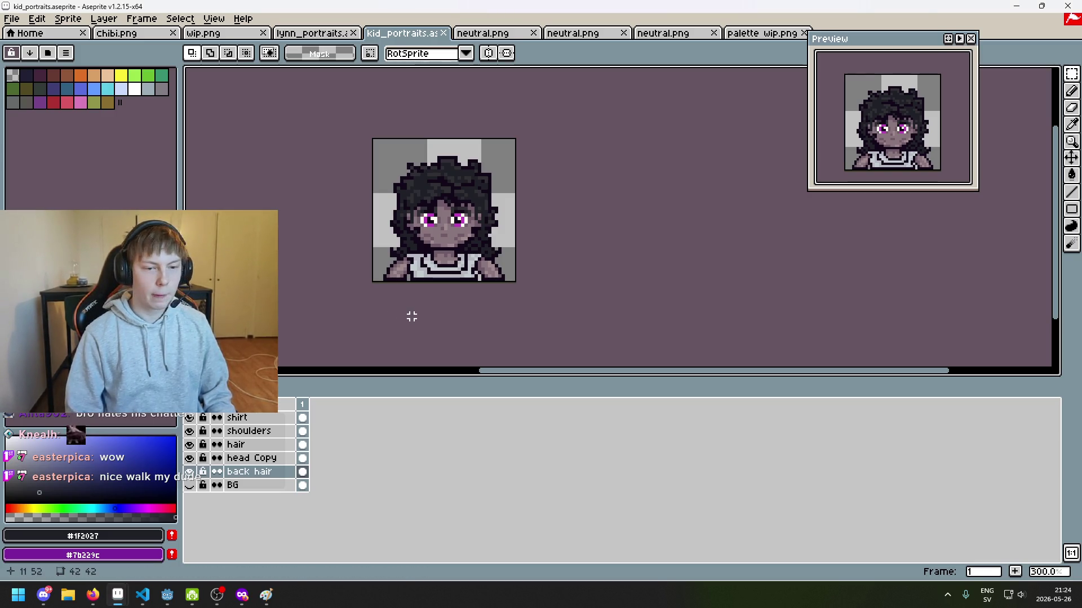
pyautogui.moveTo(442, 308)
pyautogui.mouseDown()
pyautogui.moveTo(525, 303)
pyautogui.moveTo(447, 314)
pyautogui.moveTo(509, 312)
pyautogui.moveTo(554, 327)
pyautogui.mouseUp()
pyautogui.scroll(-1, 528, 310)
pyautogui.scroll(1, 523, 309)
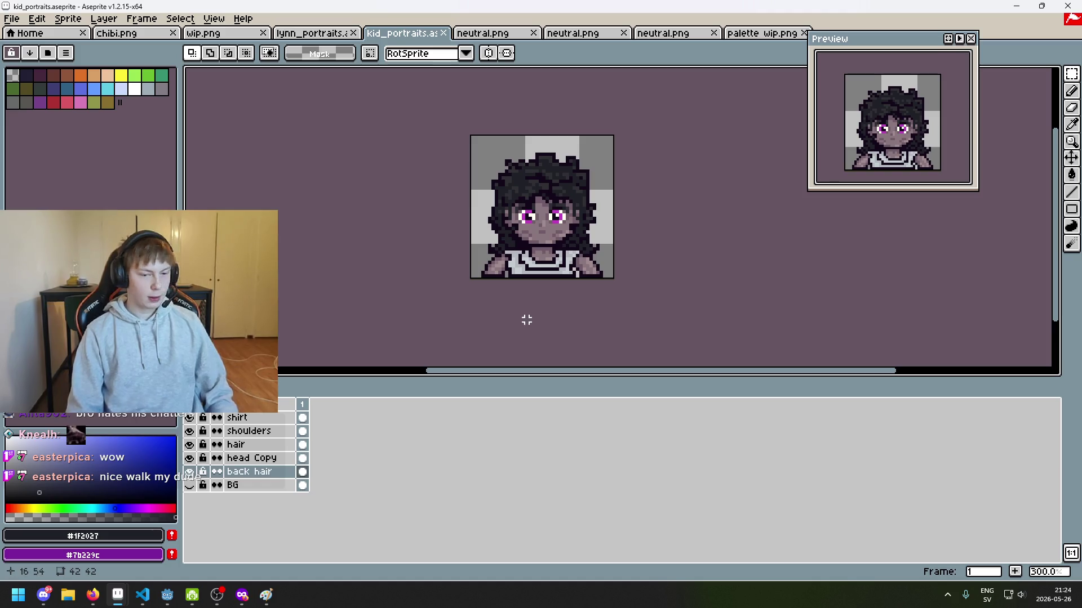
pyautogui.moveTo(577, 289)
pyautogui.mouseDown()
pyautogui.moveTo(536, 305)
pyautogui.moveTo(480, 297)
pyautogui.mouseUp()
pyautogui.hotkey('ctrl', 's')
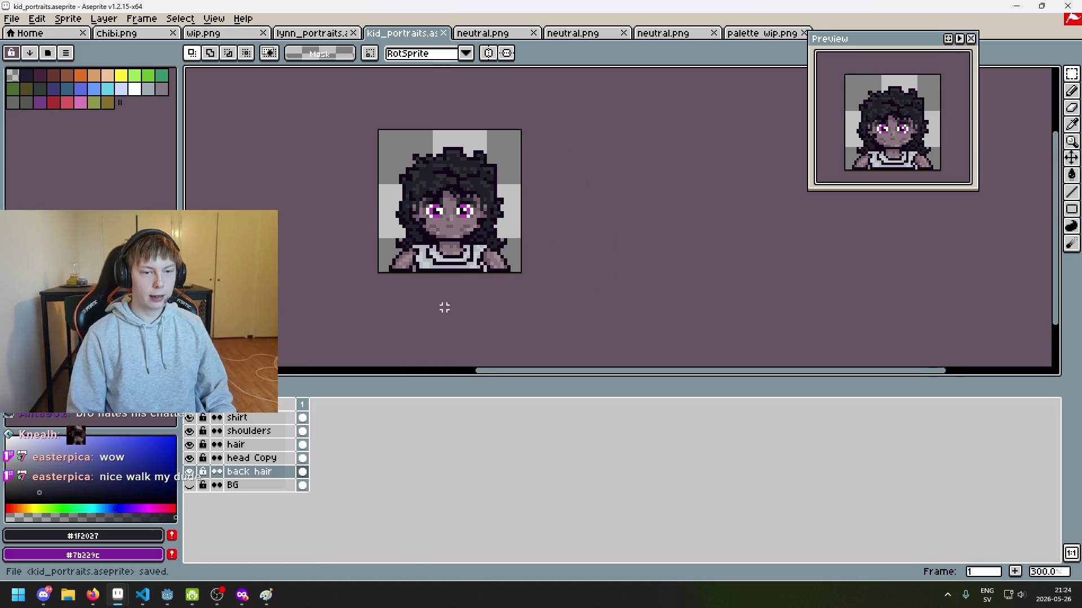
pyautogui.scroll(-1, 437, 304)
pyautogui.scroll(2, 446, 280)
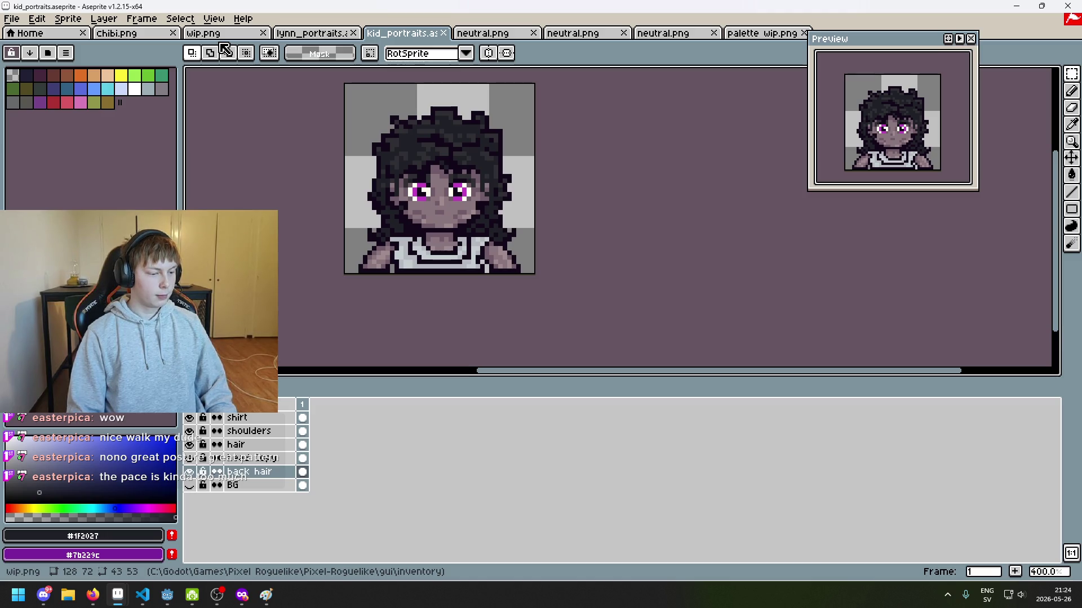
# Browse the wip, lynn portraits, chibi and Home tabs, ending on the glasses-and-beard portrait.
pyautogui.click(224, 33)
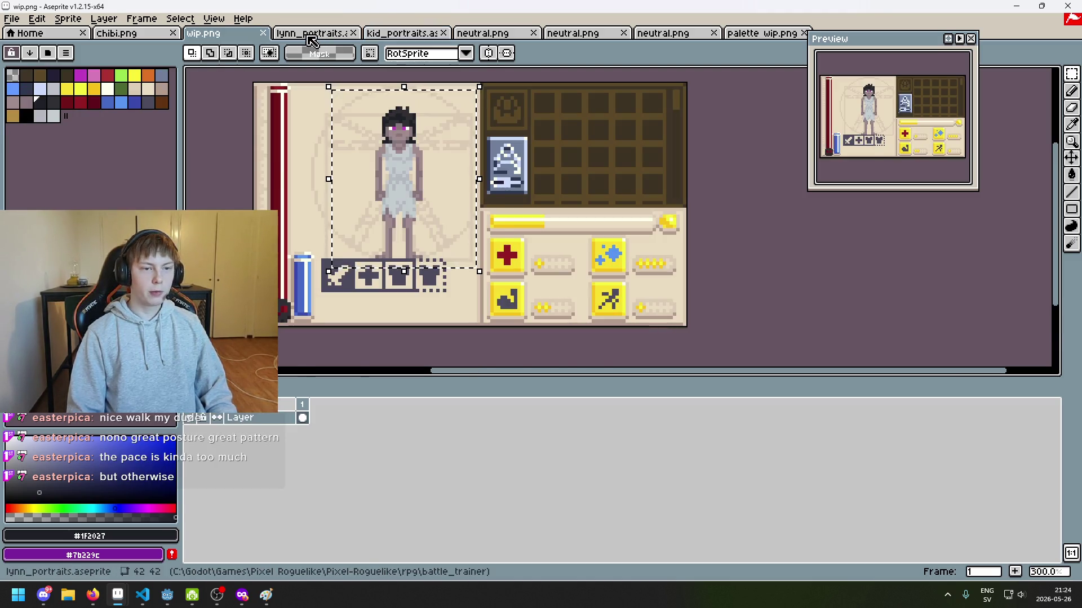
pyautogui.click(313, 34)
pyautogui.click(131, 35)
pyautogui.hotkey('ctrl', 'd')
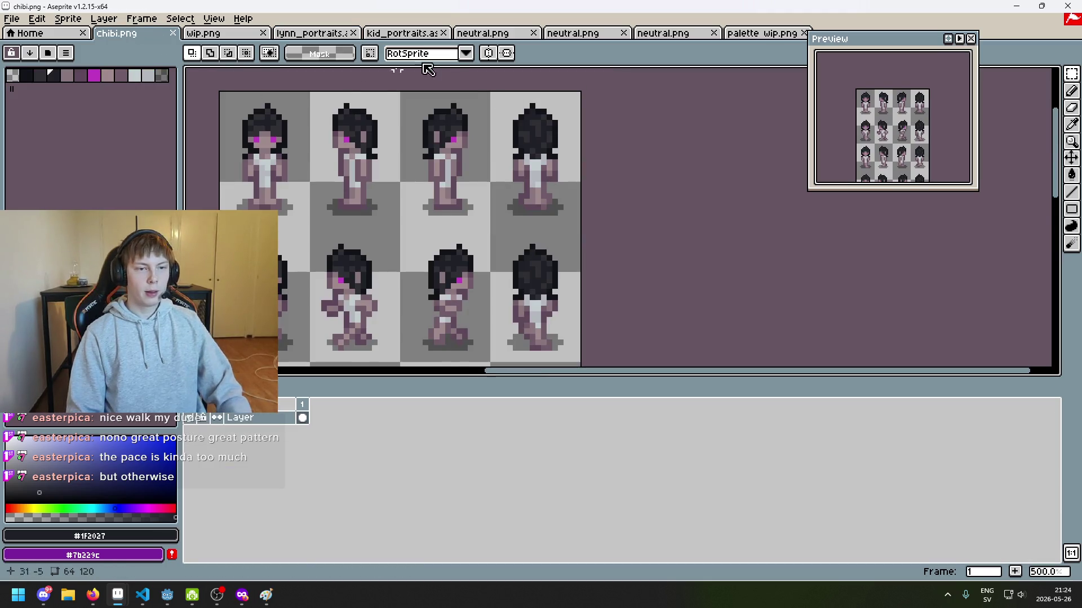
pyautogui.scroll(-5, 417, 156)
pyautogui.click(51, 40)
pyautogui.click(225, 35)
pyautogui.click(314, 37)
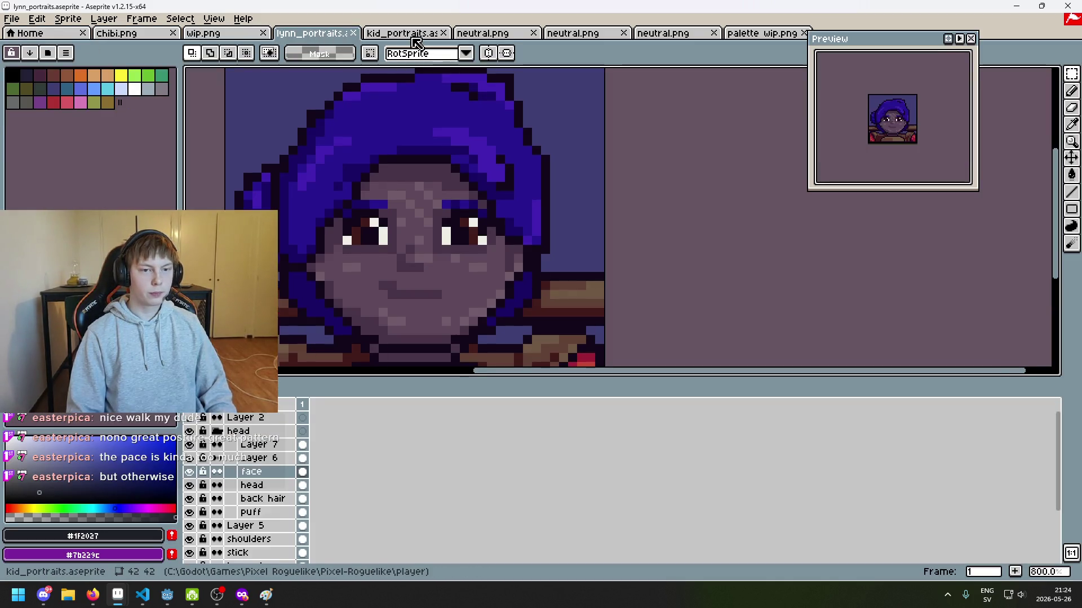
pyautogui.click(494, 40)
pyautogui.click(572, 33)
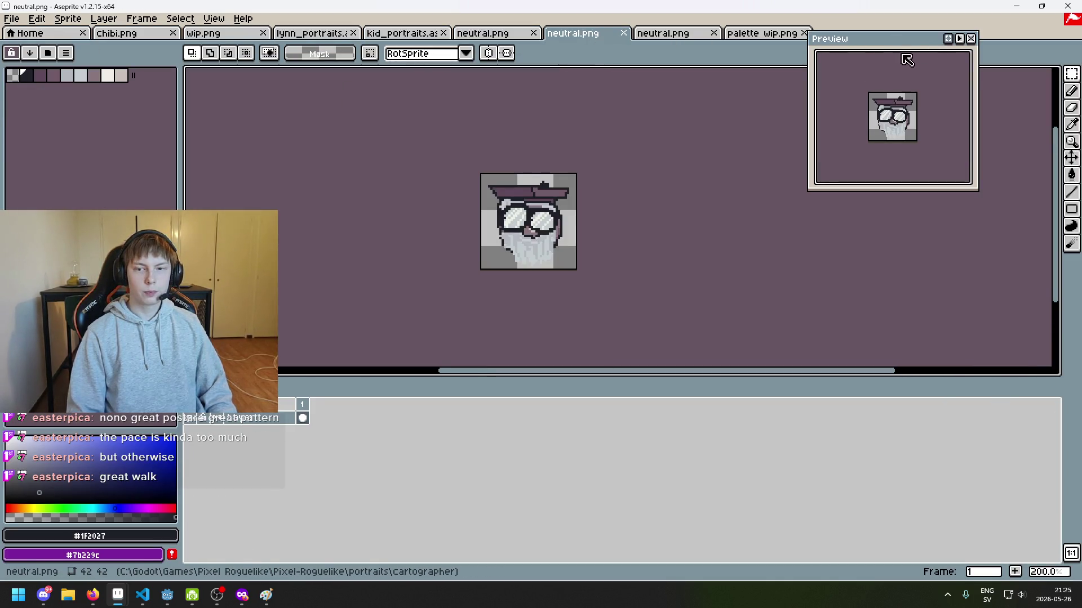
# Look through the other neutral portraits and the palette sprite, then return to the glasses-and-beard portrait.
pyautogui.moveTo(636, 168); pyautogui.dragTo(491, 169)
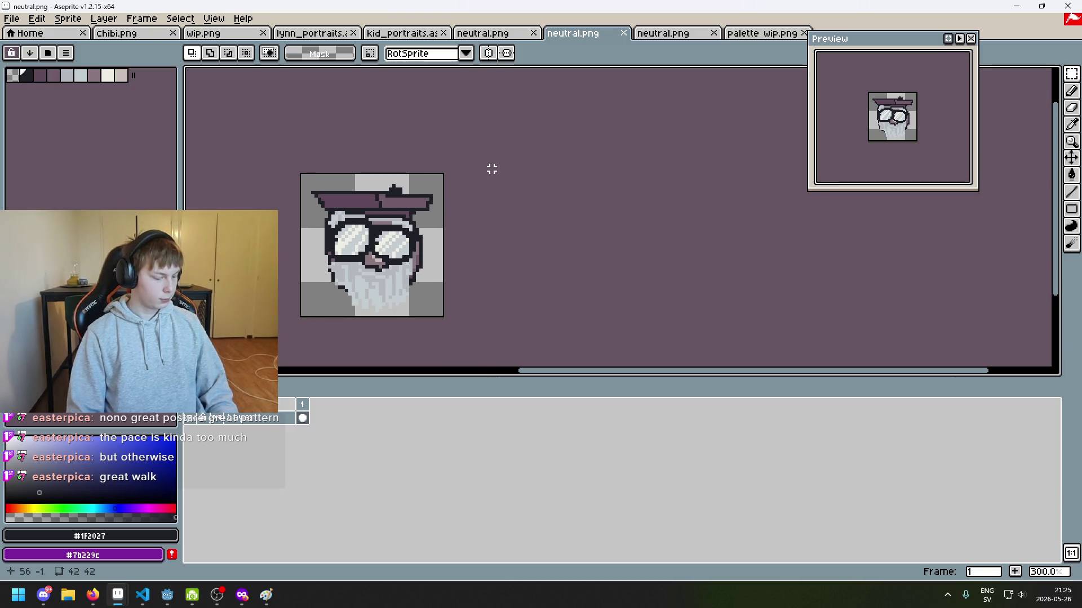
pyautogui.click(1076, 78)
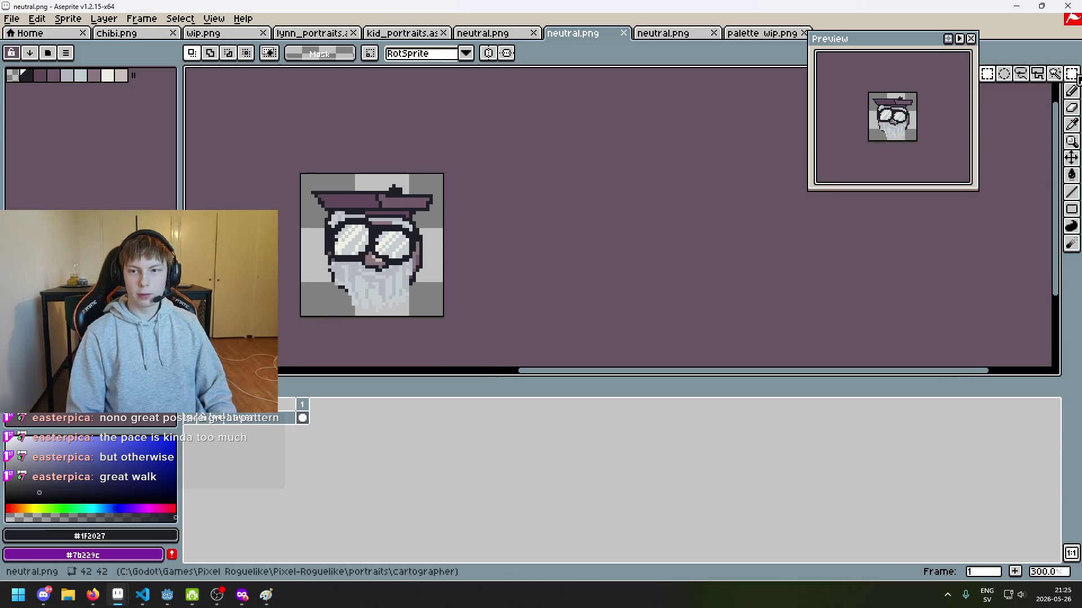
pyautogui.scroll(-2, 765, 179)
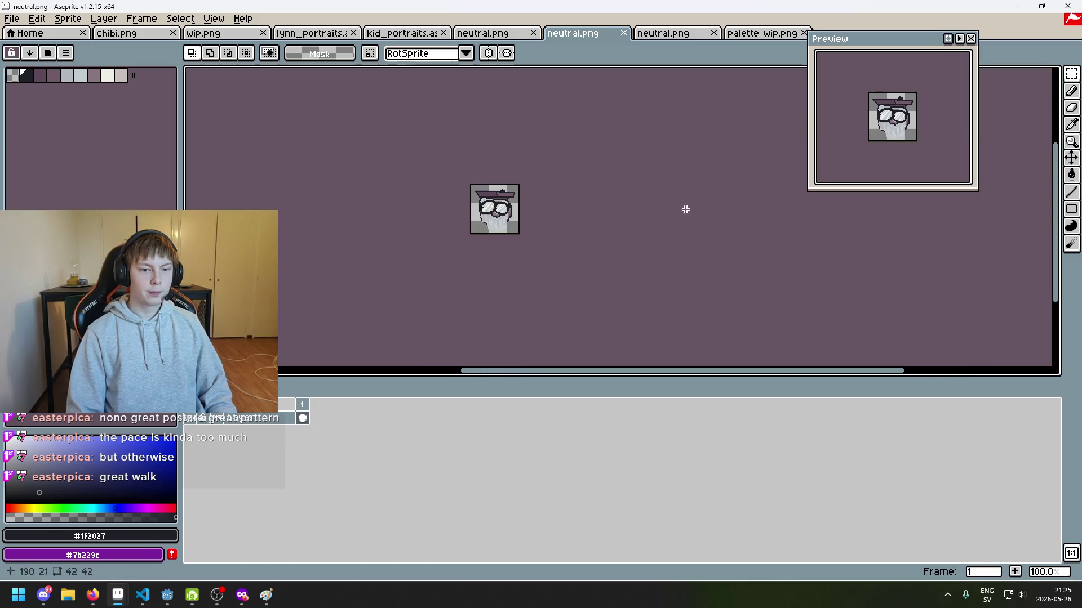
pyautogui.scroll(1, 677, 229)
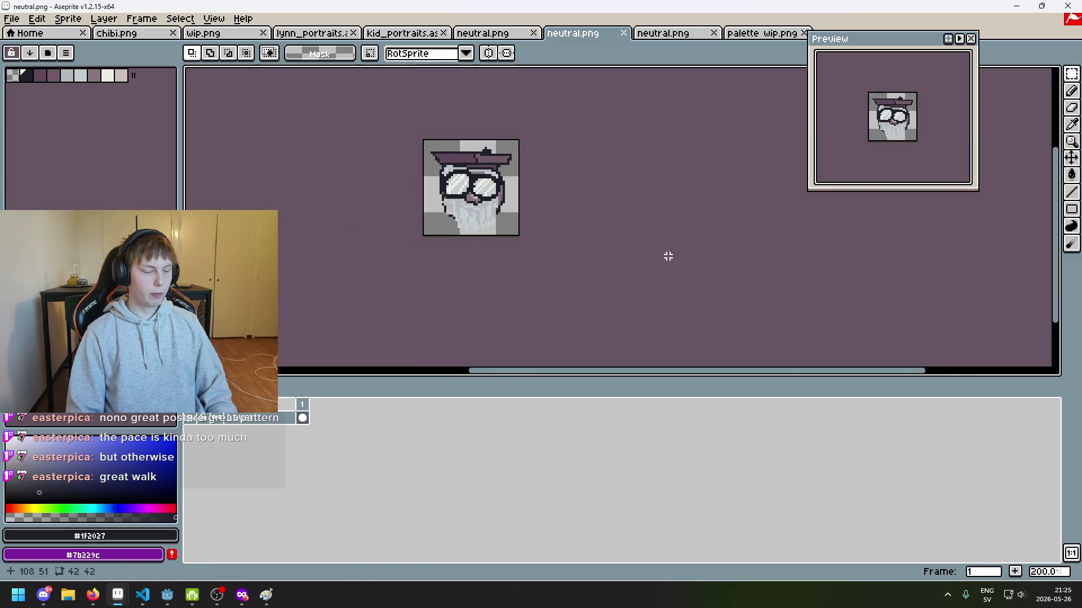
pyautogui.click(486, 35)
pyautogui.click(575, 37)
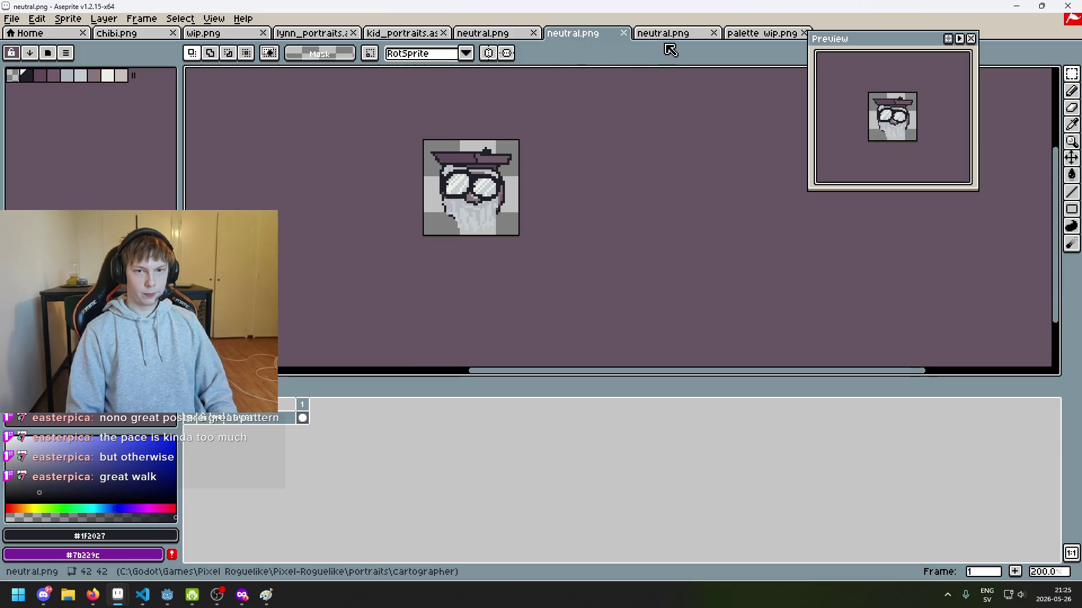
pyautogui.click(664, 38)
pyautogui.click(763, 35)
pyautogui.click(686, 41)
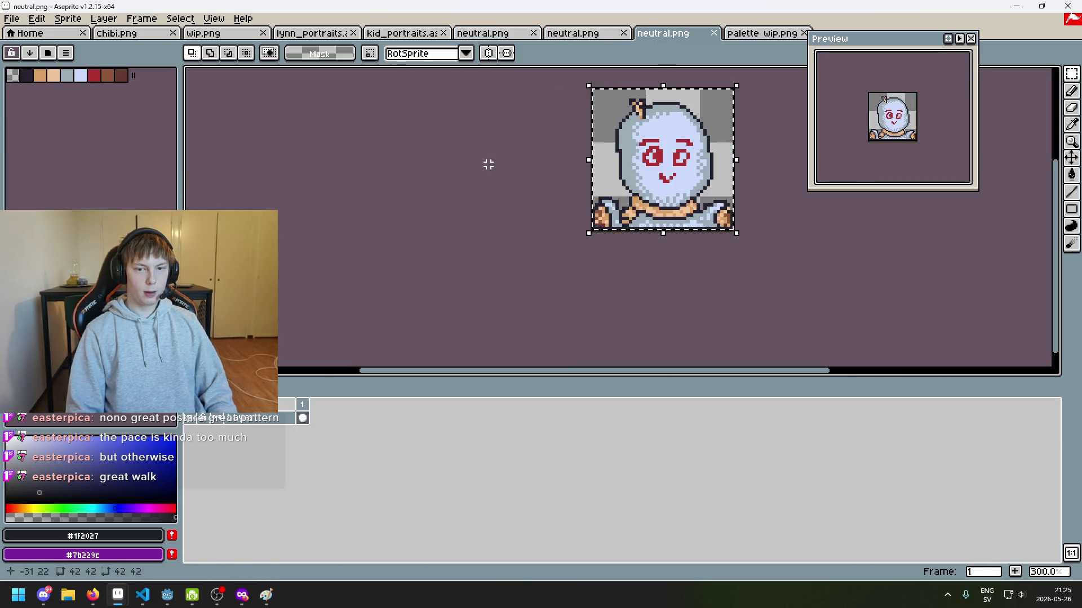
pyautogui.moveTo(488, 164); pyautogui.dragTo(372, 217)
pyautogui.moveTo(495, 133); pyautogui.dragTo(365, 133)
pyautogui.click(575, 35)
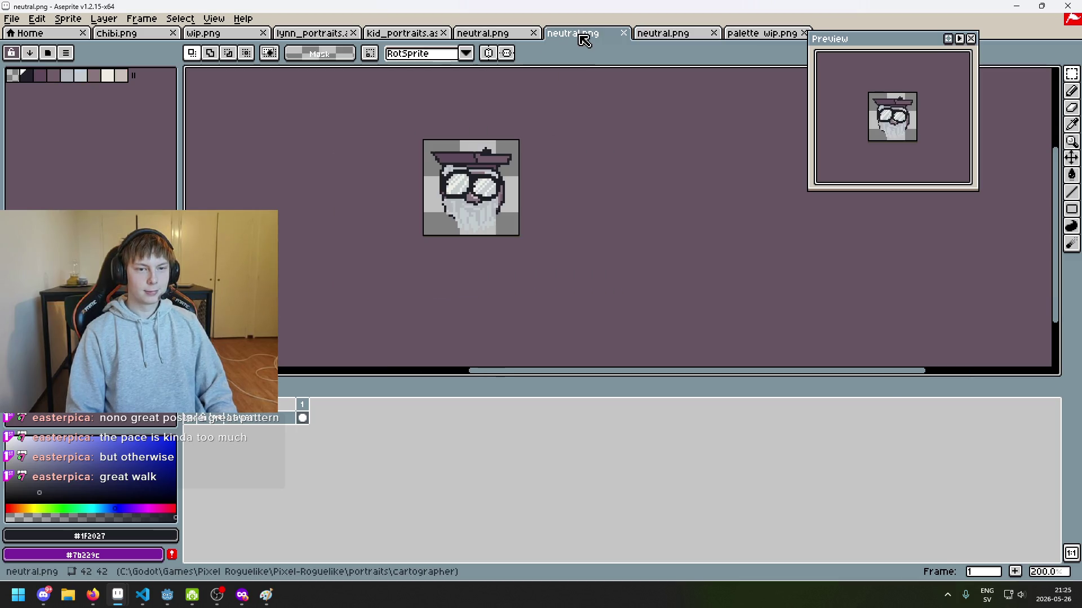
# Reposition the enlarged glasses-and-beard portrait and browse the Edit and Sprite menus.
pyautogui.scroll(1, 504, 238)
pyautogui.scroll(-1, 486, 293)
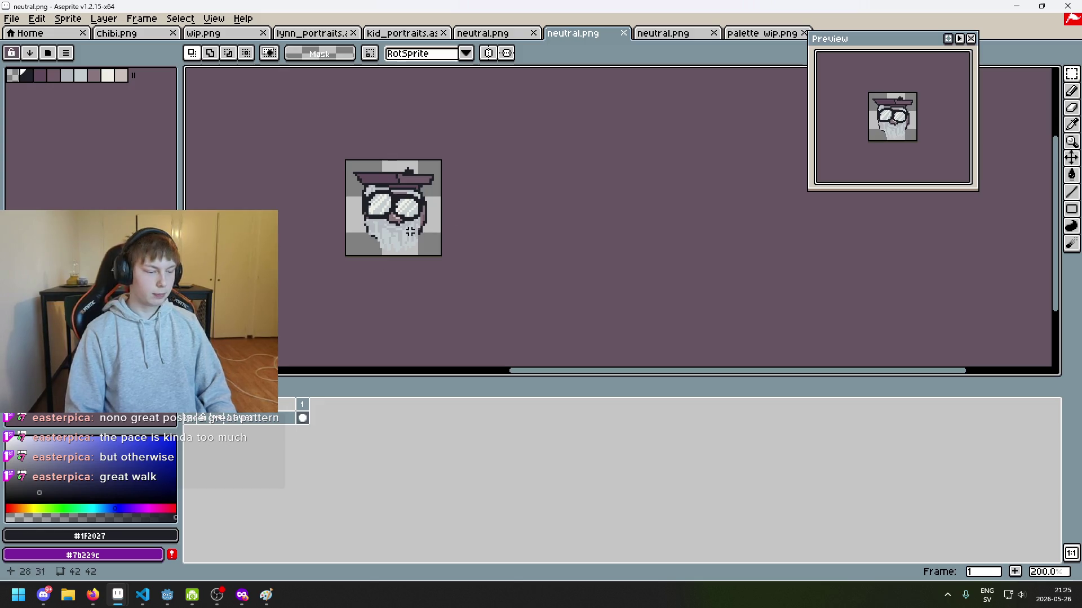
pyautogui.scroll(1, 276, 194)
pyautogui.moveTo(285, 191)
pyautogui.mouseDown()
pyautogui.moveTo(270, 146)
pyautogui.moveTo(330, 202)
pyautogui.mouseUp()
pyautogui.scroll(-1, 270, 150)
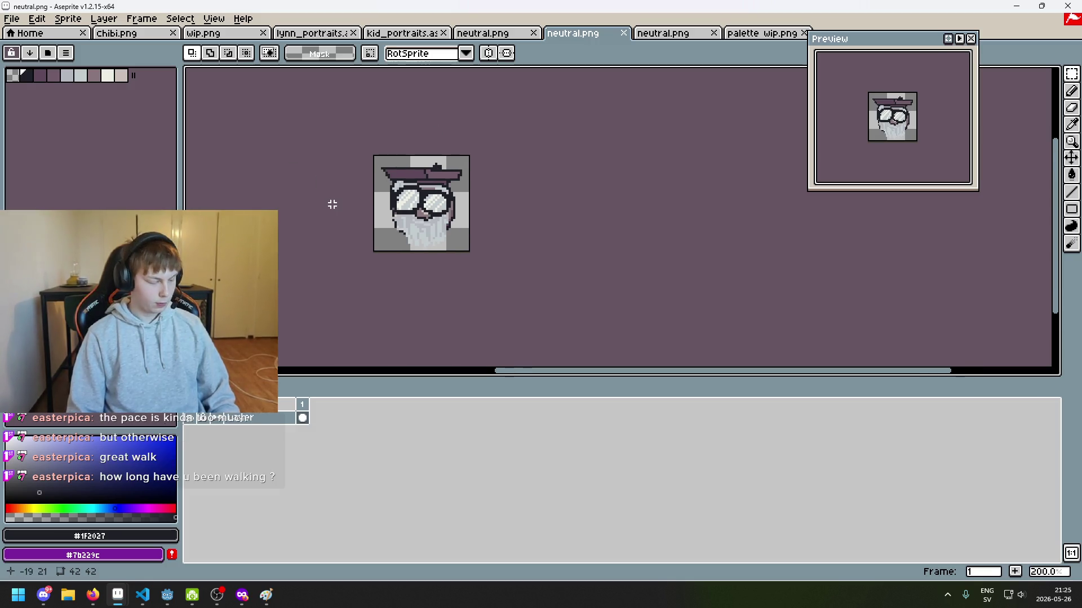
pyautogui.click(38, 19)
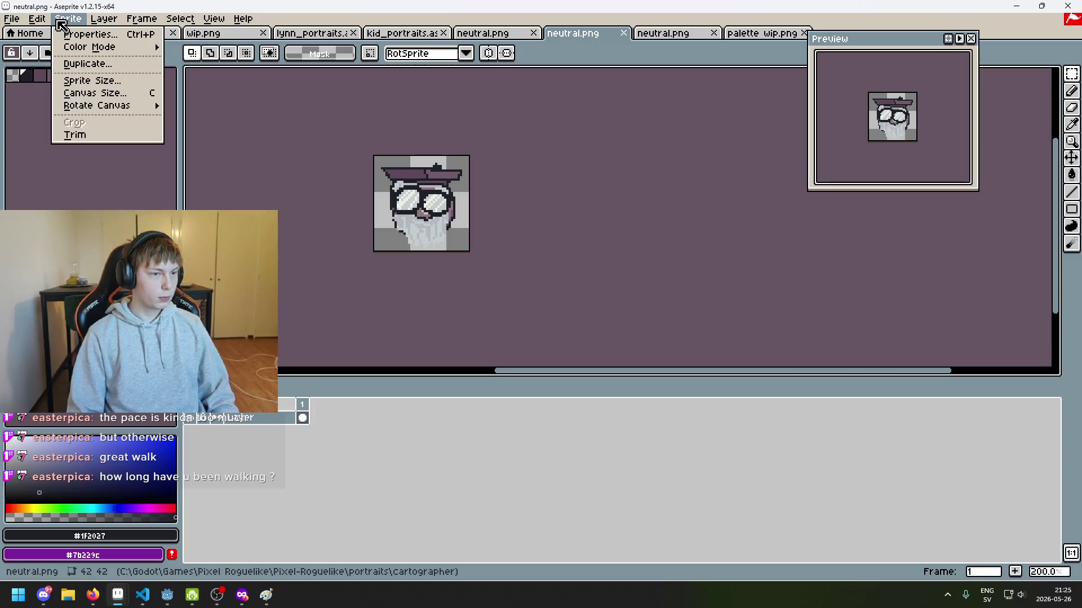
pyautogui.click(305, 218)
pyautogui.moveTo(304, 218)
pyautogui.mouseDown()
pyautogui.moveTo(289, 181)
pyautogui.moveTo(253, 176)
pyautogui.mouseUp()
pyautogui.click(68, 19)
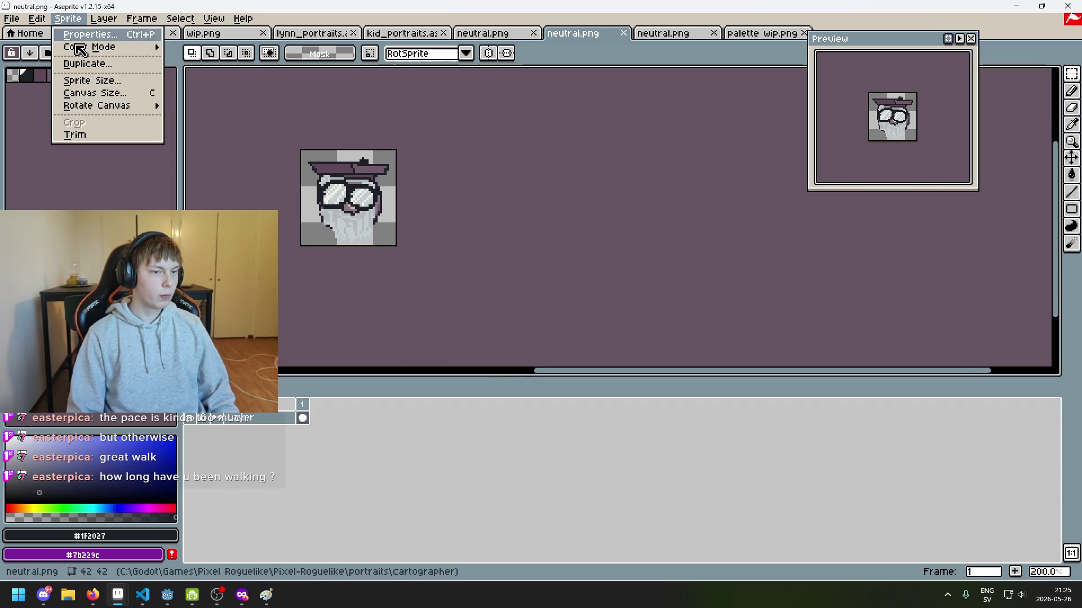
pyautogui.moveTo(89, 47)
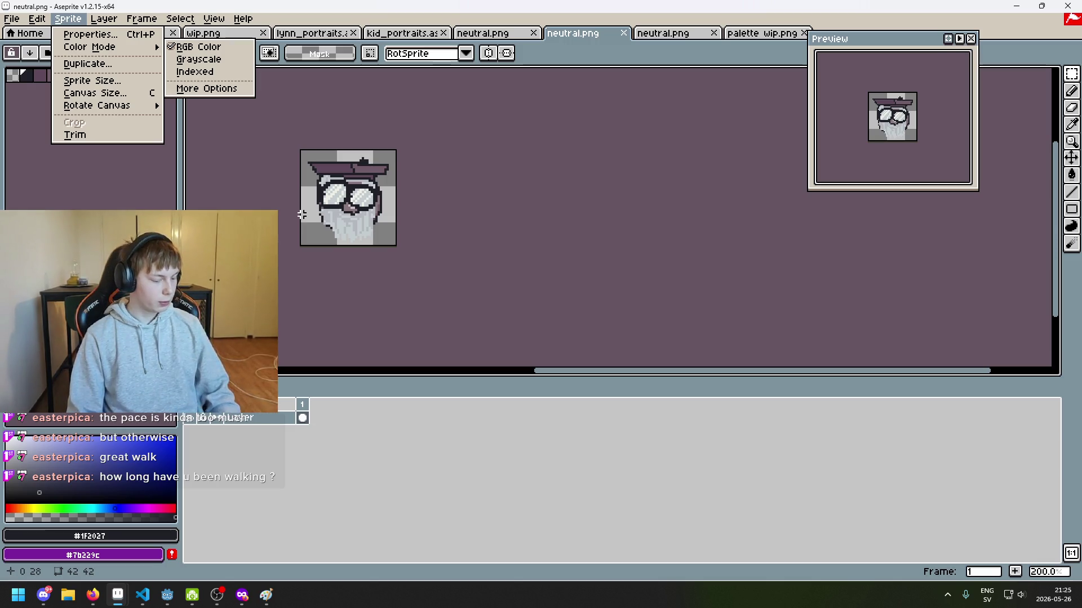
pyautogui.click(379, 199)
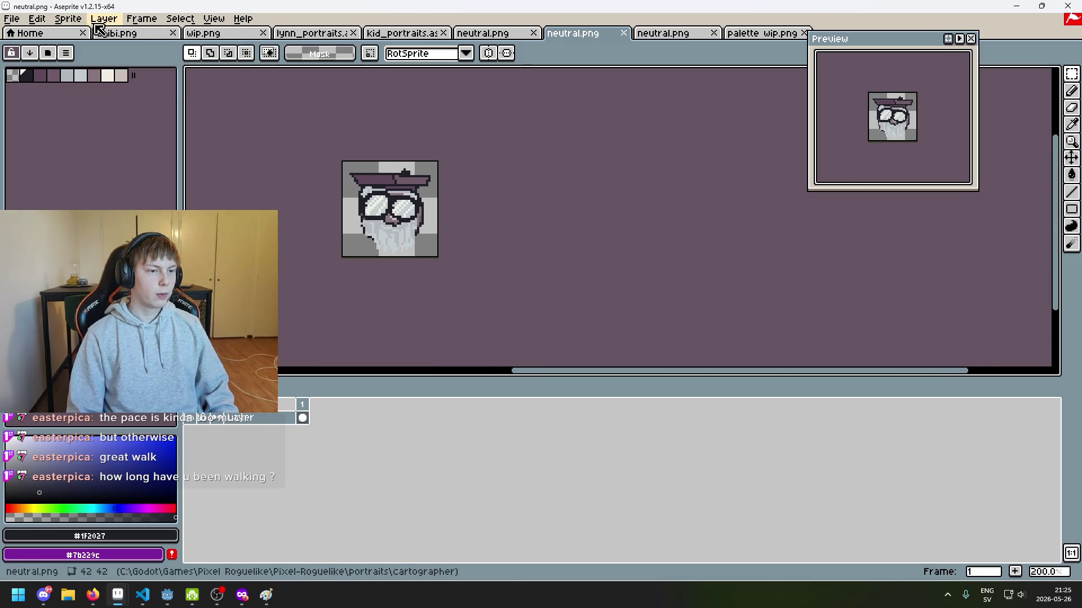
# Enlarge the glasses portrait's canvas to 93 × 91 through Sprite > Canvas Size.
pyautogui.click(67, 19)
pyautogui.click(83, 91)
pyautogui.moveTo(429, 270)
pyautogui.mouseDown()
pyautogui.moveTo(476, 285)
pyautogui.moveTo(544, 341)
pyautogui.mouseUp()
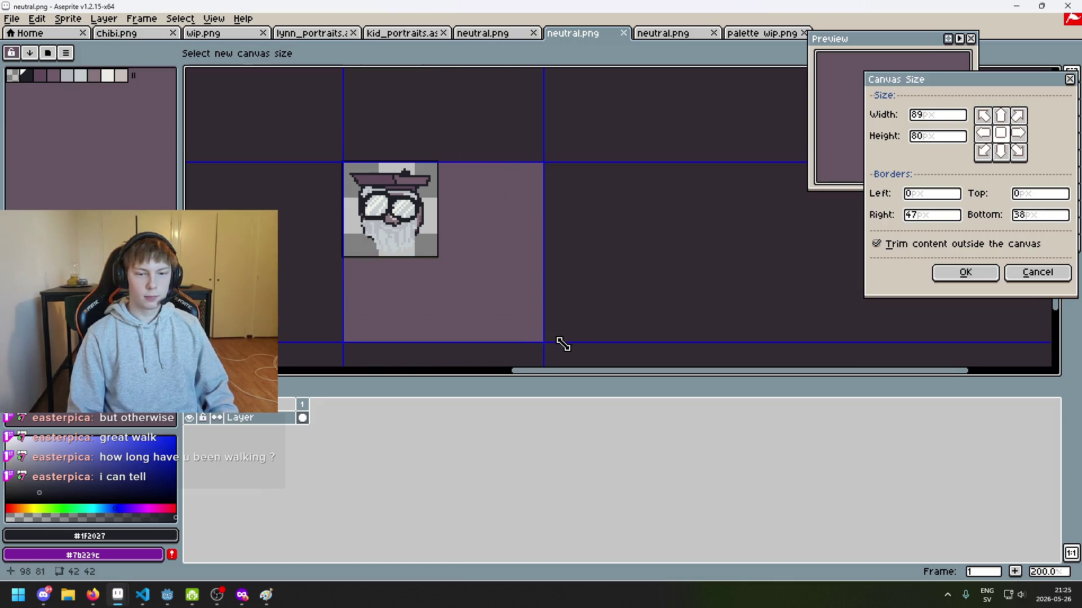
pyautogui.scroll(-1, 560, 343)
pyautogui.scroll(1, 586, 287)
pyautogui.moveTo(563, 303)
pyautogui.mouseDown()
pyautogui.moveTo(615, 342)
pyautogui.moveTo(569, 325)
pyautogui.mouseUp()
pyautogui.click(965, 273)
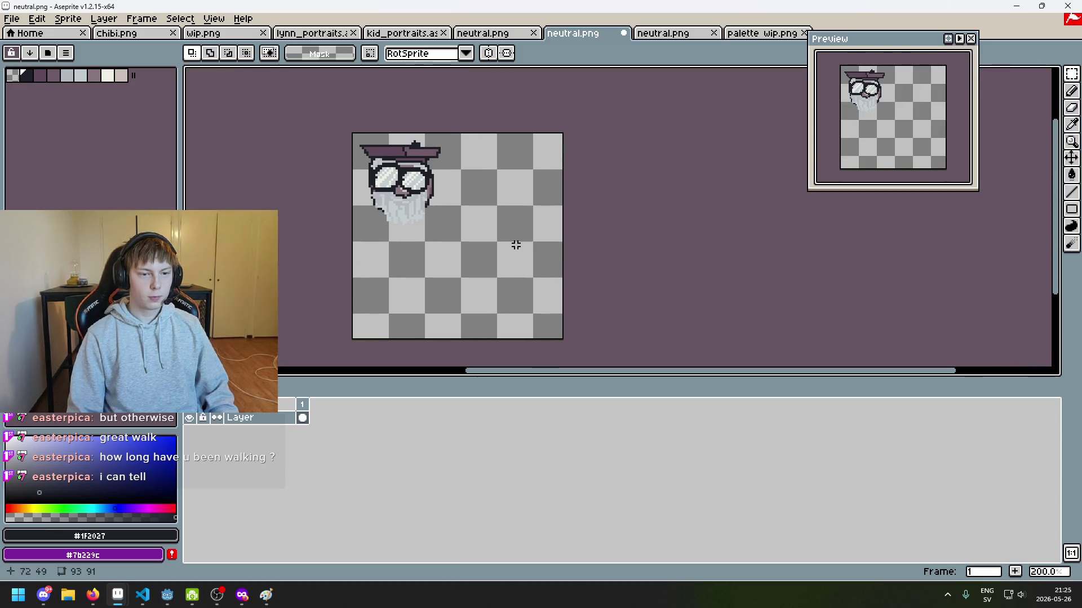
# Add an empty Layer 1 beneath the artwork layer, then return to kid_portraits.
pyautogui.click(68, 19)
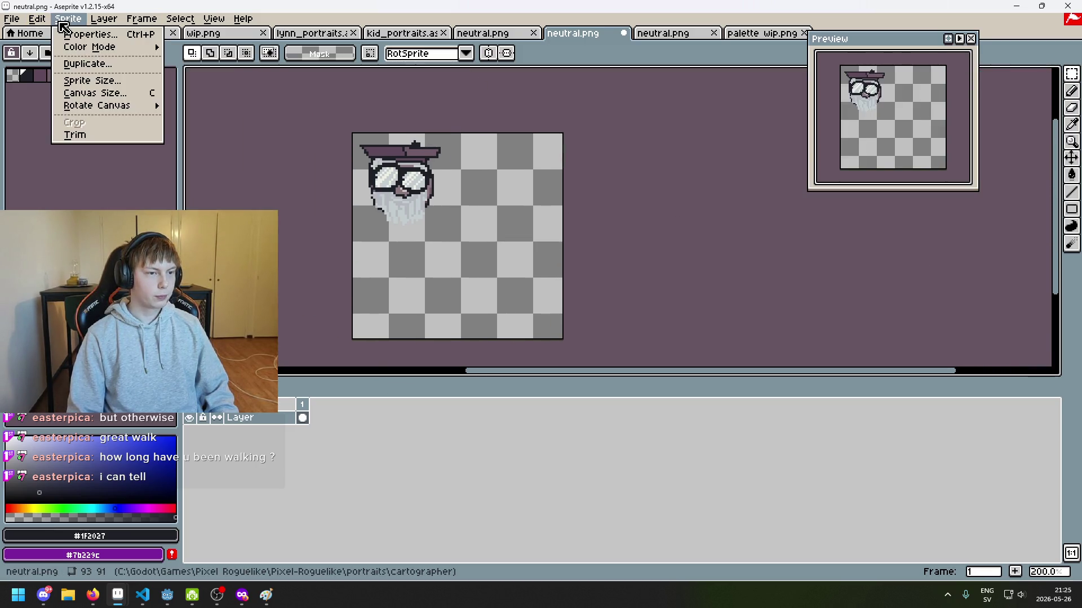
pyautogui.moveTo(9, 21)
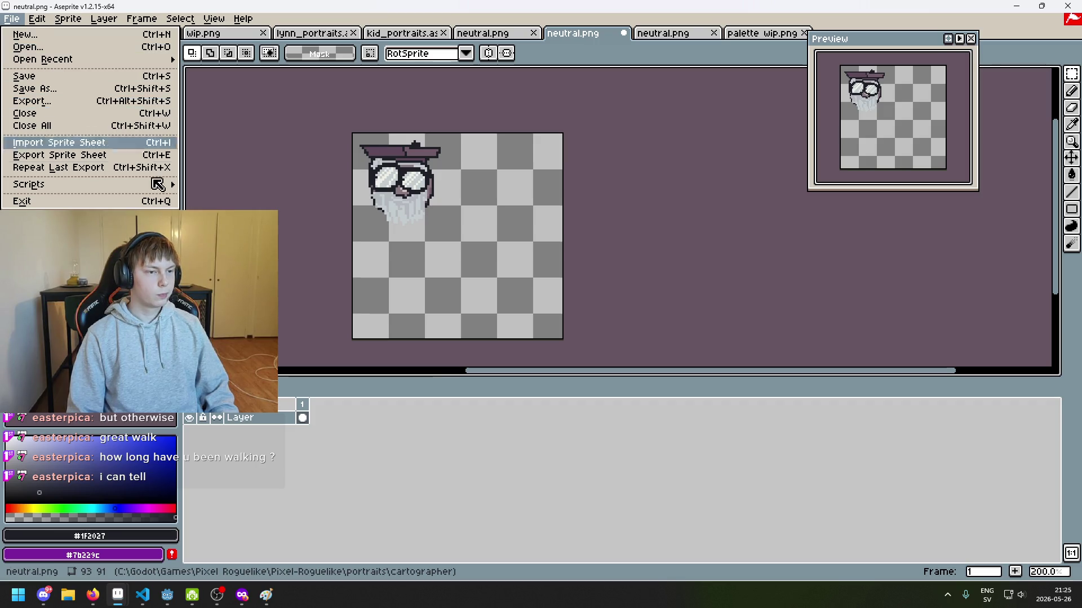
pyautogui.click(1071, 209)
pyautogui.click(1071, 209)
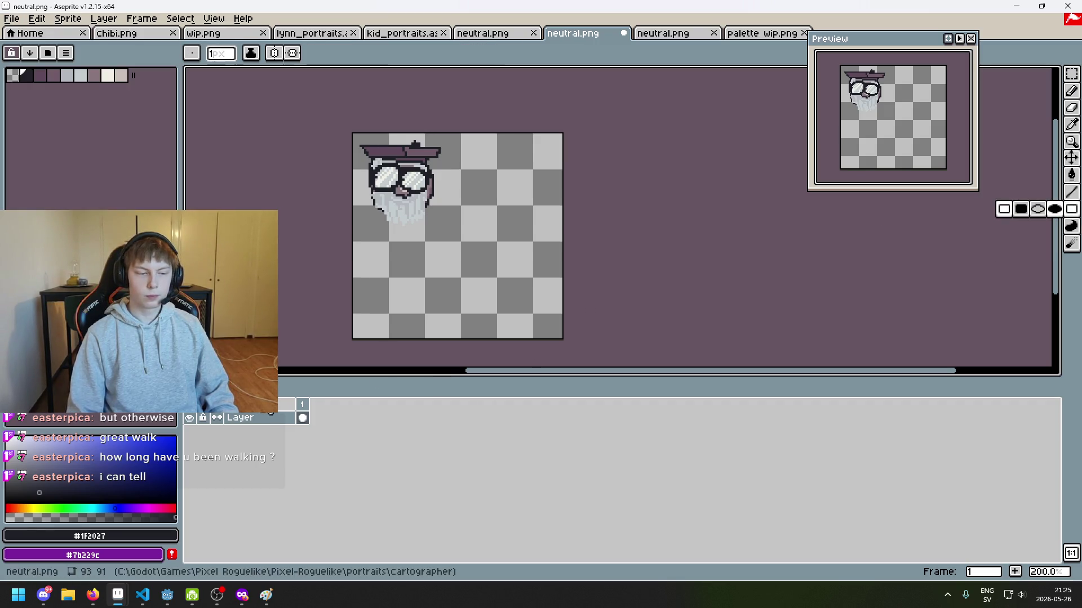
pyautogui.rightClick(272, 420)
pyautogui.click(352, 445)
pyautogui.moveTo(258, 420); pyautogui.dragTo(276, 438)
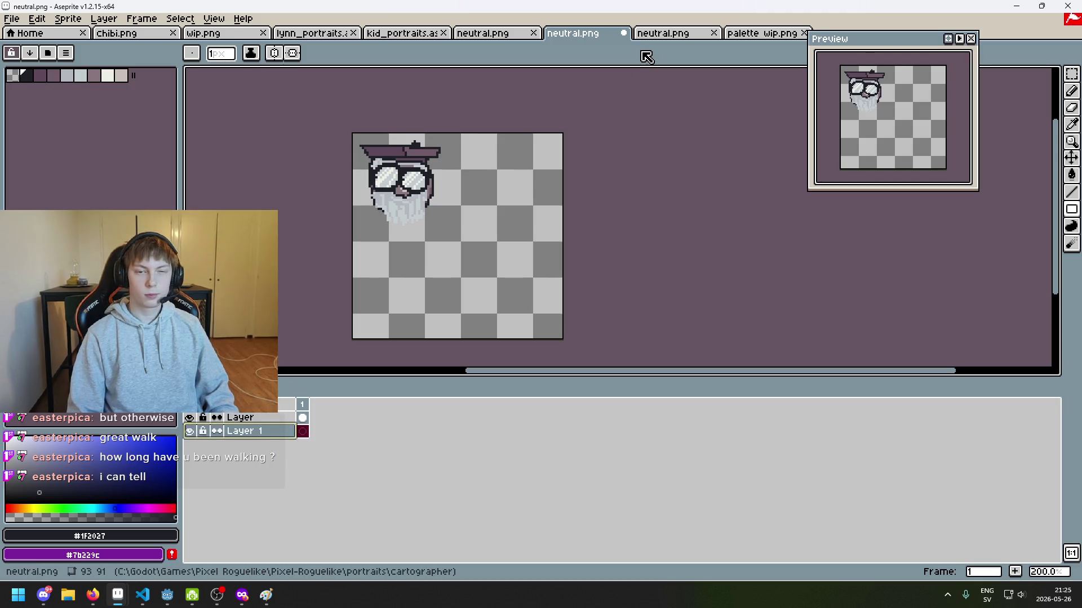
pyautogui.click(403, 34)
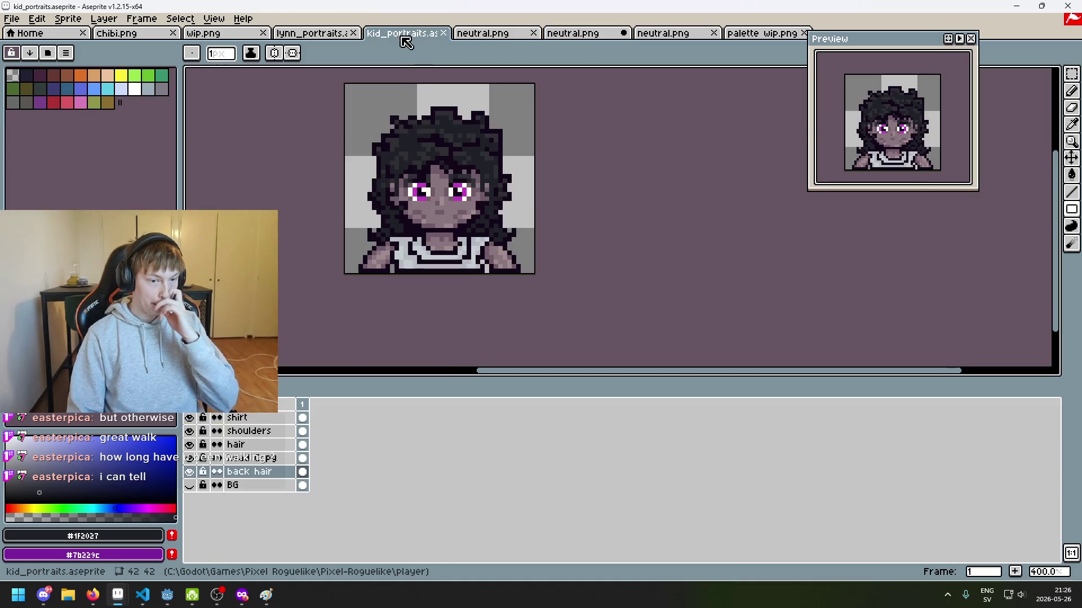
# Sample the dark blue colour from the kid portrait's BG layer, then hide that layer.
pyautogui.click(251, 485)
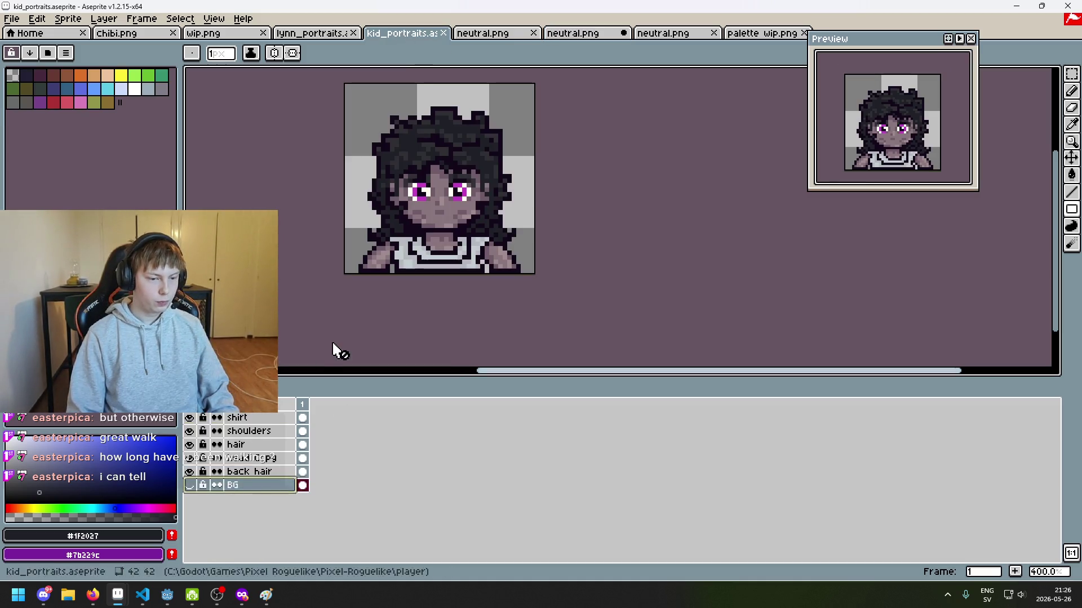
pyautogui.click(190, 485)
pyautogui.press('i')
pyautogui.click(372, 197)
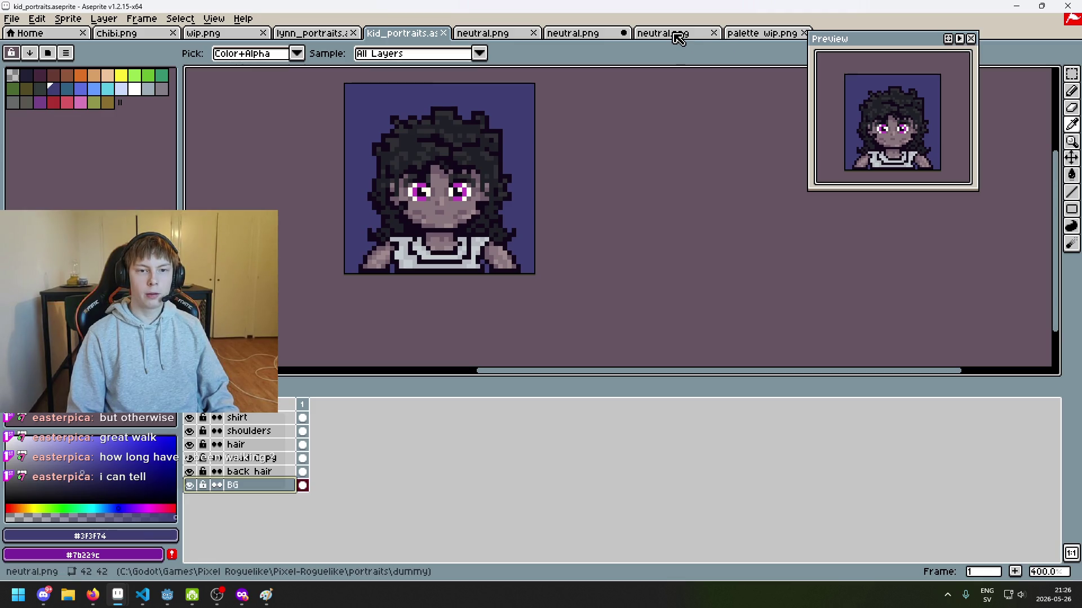
pyautogui.press('b')
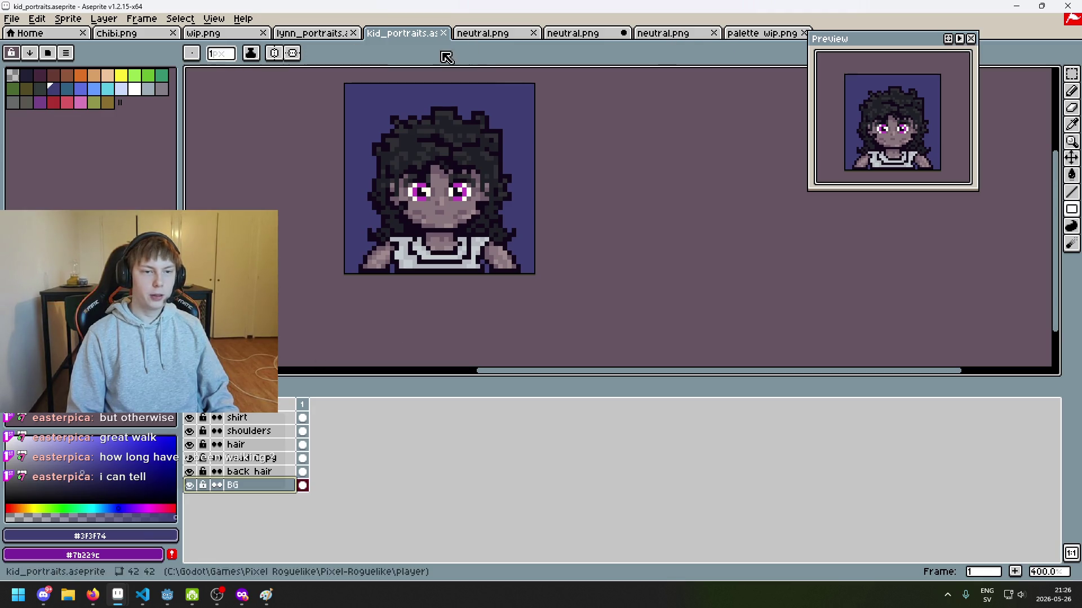
pyautogui.click(191, 486)
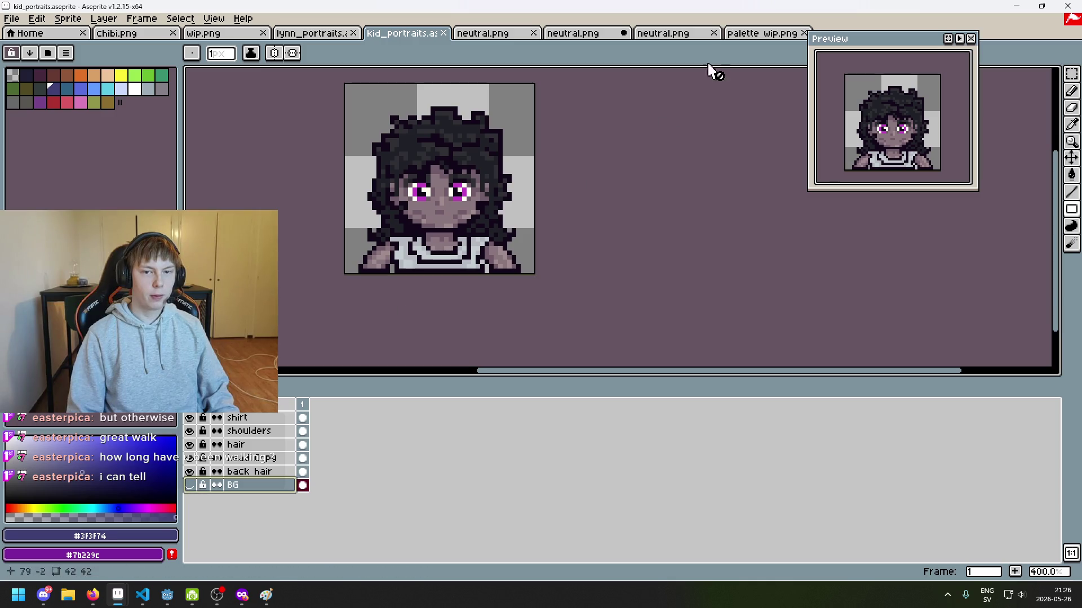
# In the cartographer's neutral.png, draw a filled dark blue square behind the head.
pyautogui.click(699, 35)
pyautogui.click(762, 35)
pyautogui.click(563, 35)
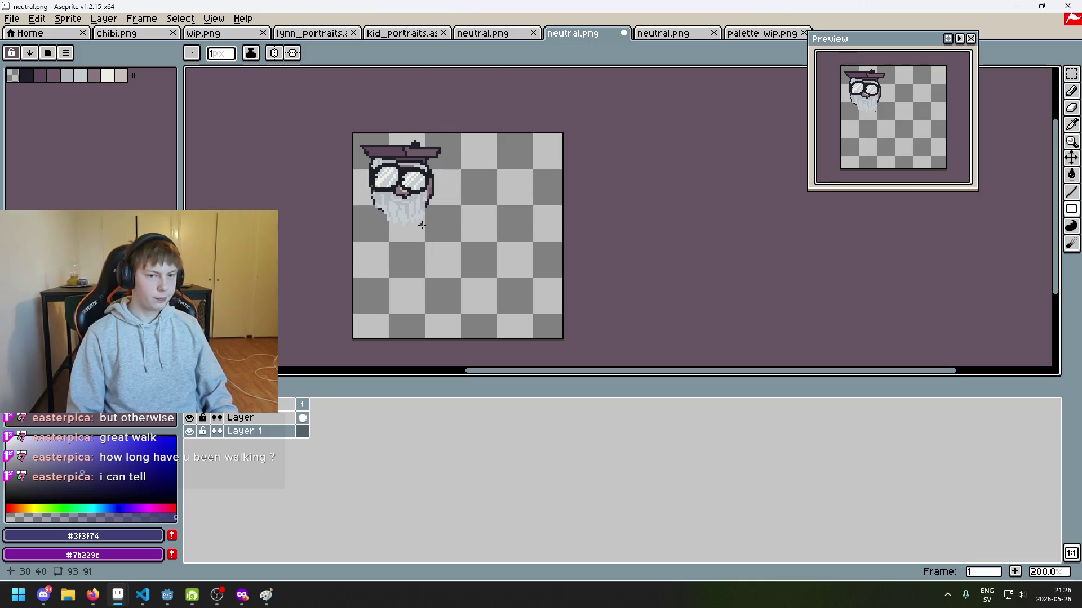
pyautogui.scroll(2, 408, 186)
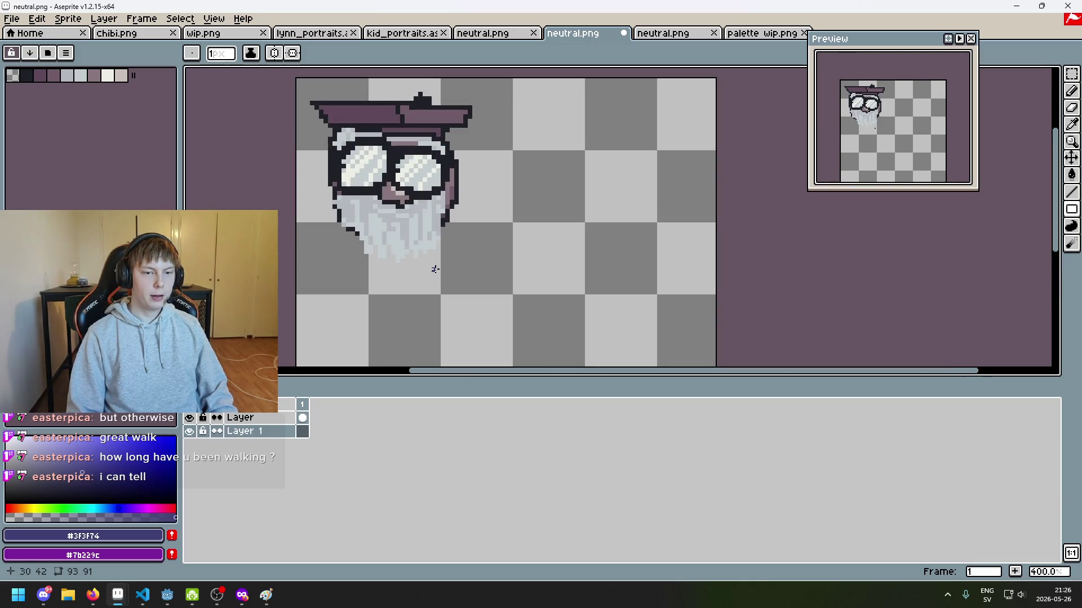
pyautogui.moveTo(1070, 209); pyautogui.dragTo(1038, 209)
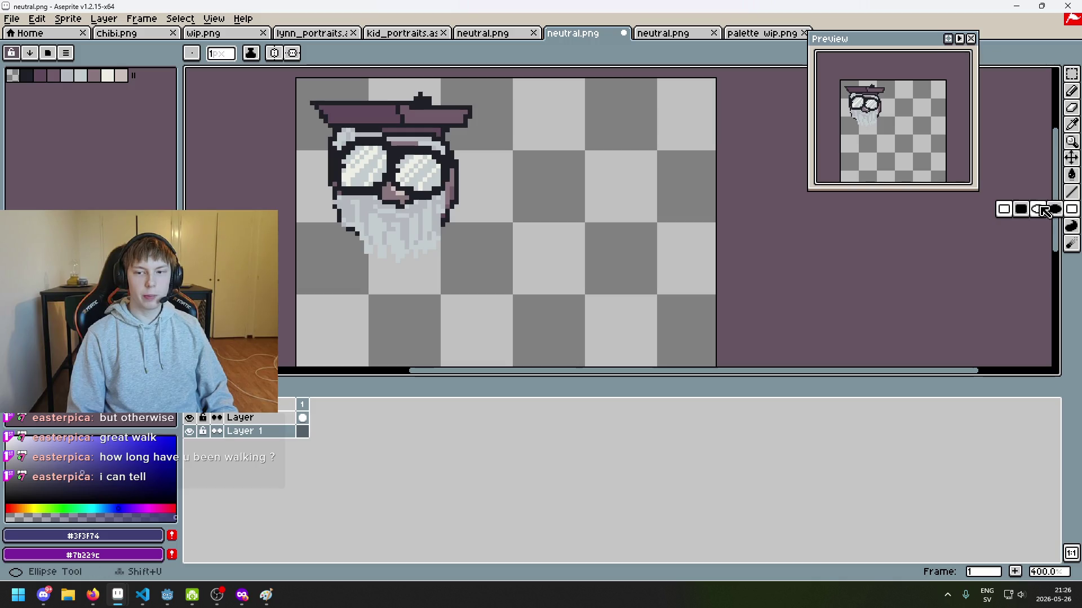
pyautogui.scroll(1, 310, 82)
pyautogui.moveTo(291, 77)
pyautogui.mouseDown()
pyautogui.moveTo(549, 326)
pyautogui.moveTo(540, 308)
pyautogui.moveTo(546, 316)
pyautogui.moveTo(550, 302)
pyautogui.moveTo(573, 313)
pyautogui.mouseUp()
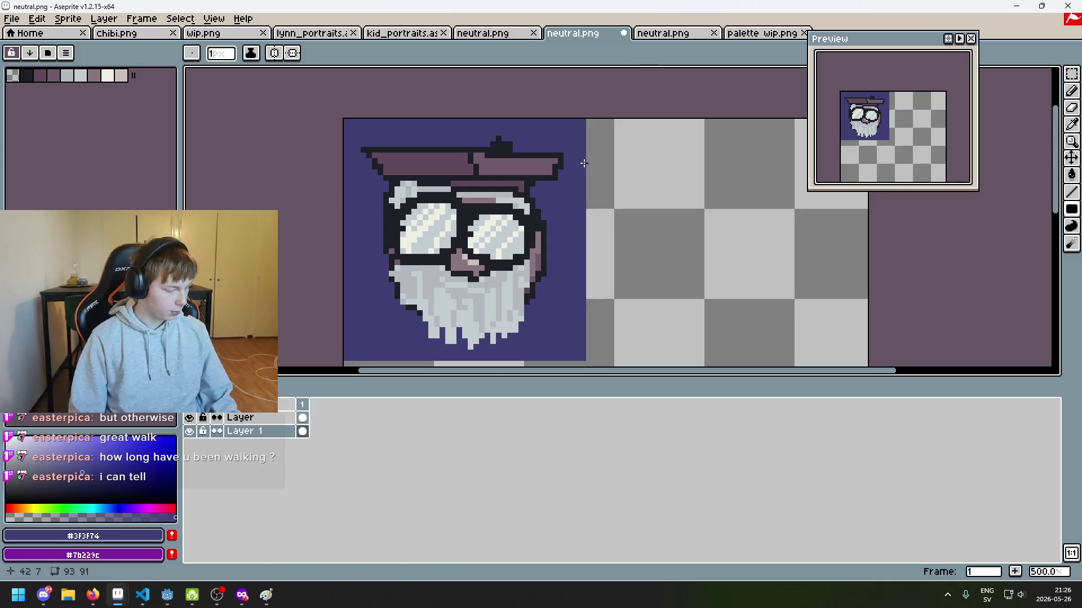
# Reposition the canvas view, back out of File > Open, and switch to the Godot editor.
pyautogui.moveTo(583, 161); pyautogui.dragTo(550, 138)
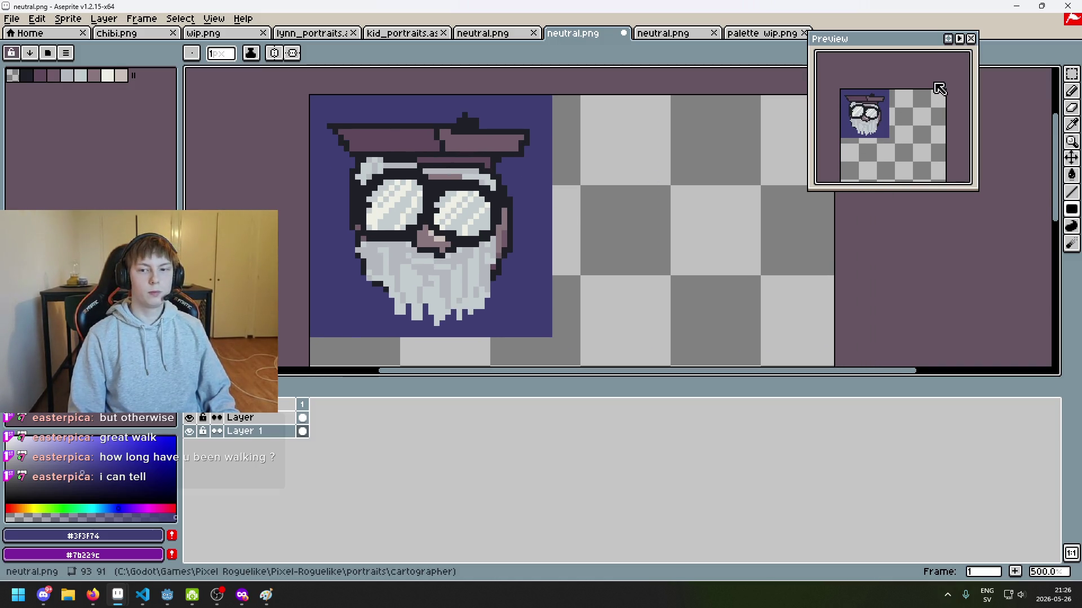
pyautogui.moveTo(918, 42); pyautogui.dragTo(935, 38)
pyautogui.scroll(-1, 560, 198)
pyautogui.moveTo(560, 198); pyautogui.dragTo(437, 130)
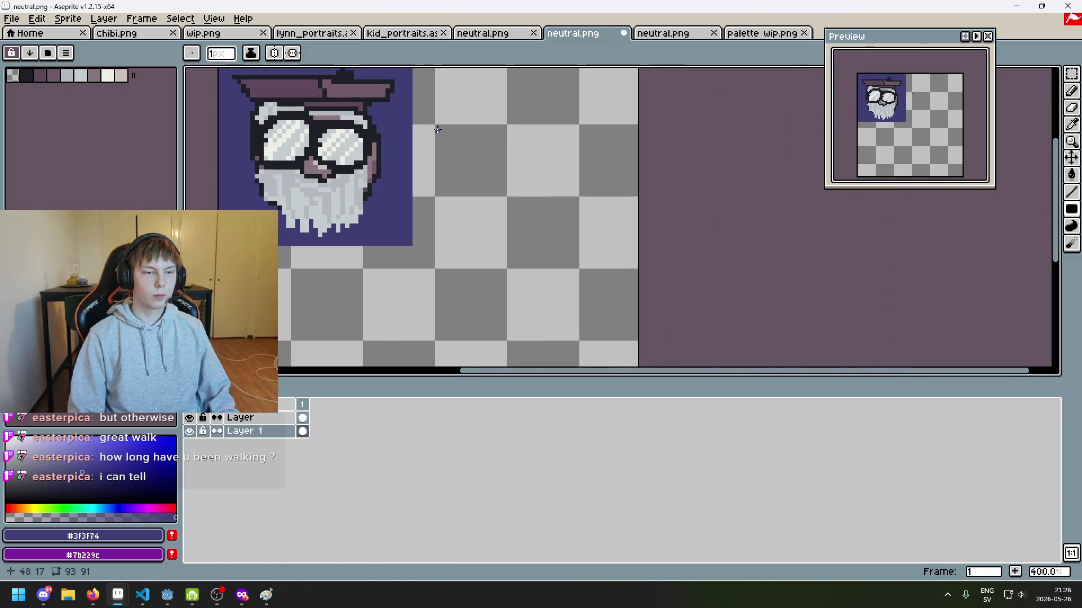
pyautogui.click(11, 20)
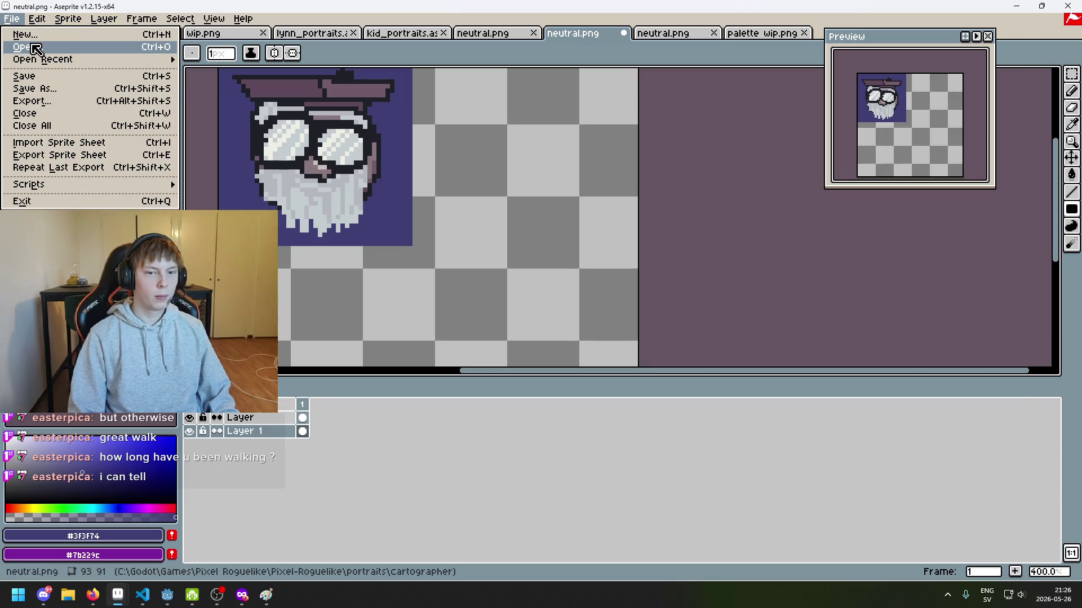
pyautogui.click(36, 48)
pyautogui.click(231, 75)
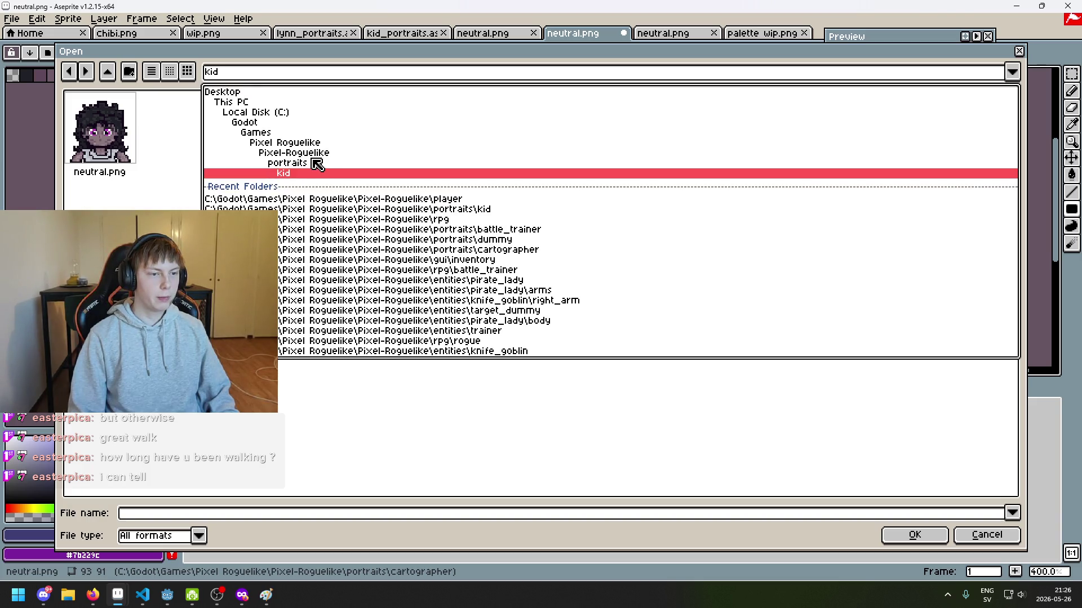
pyautogui.click(986, 535)
pyautogui.click(987, 534)
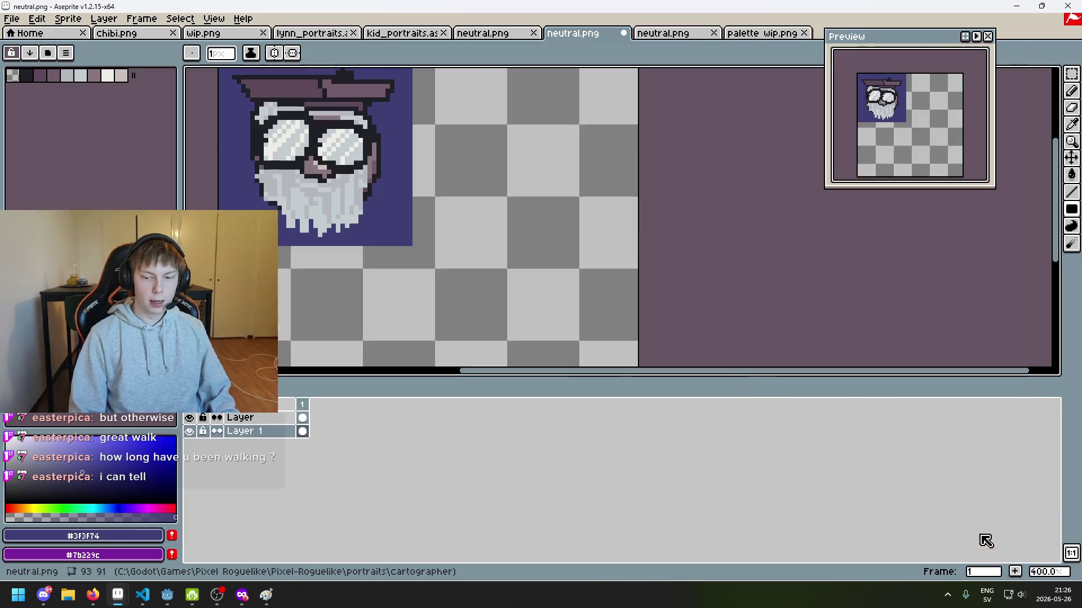
pyautogui.click(167, 595)
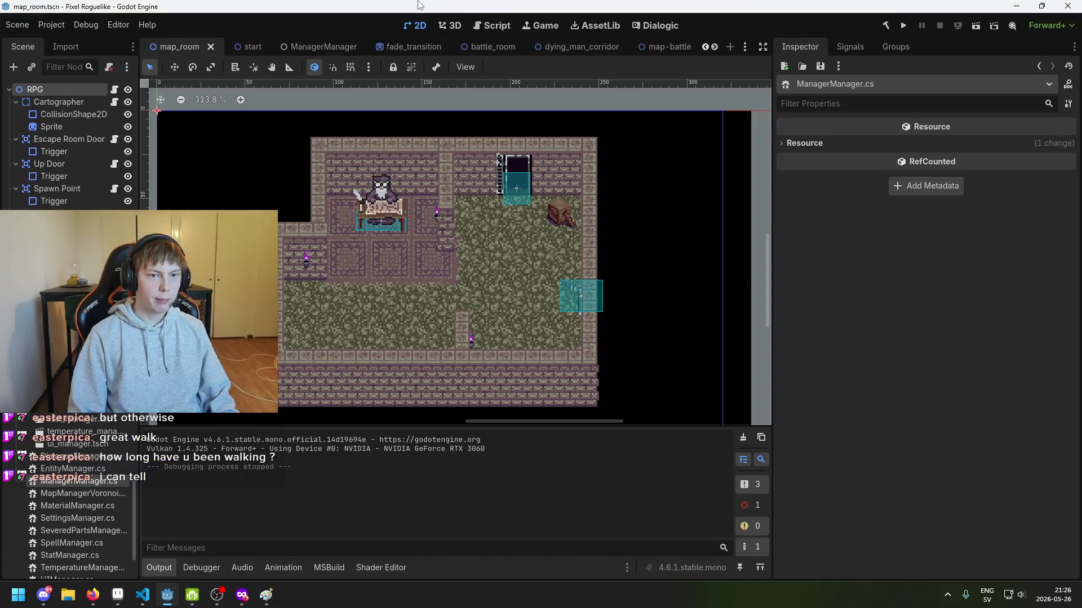
# Save the scene and bring up the kid character's settings in Dialogic.
pyautogui.hotkey('ctrl', 's')
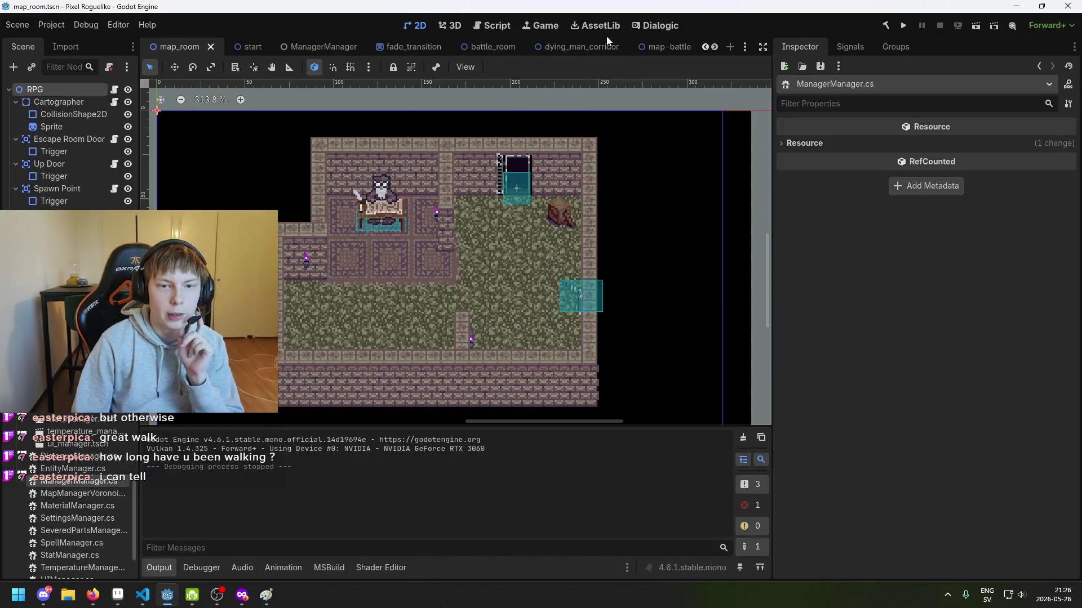
pyautogui.click(652, 25)
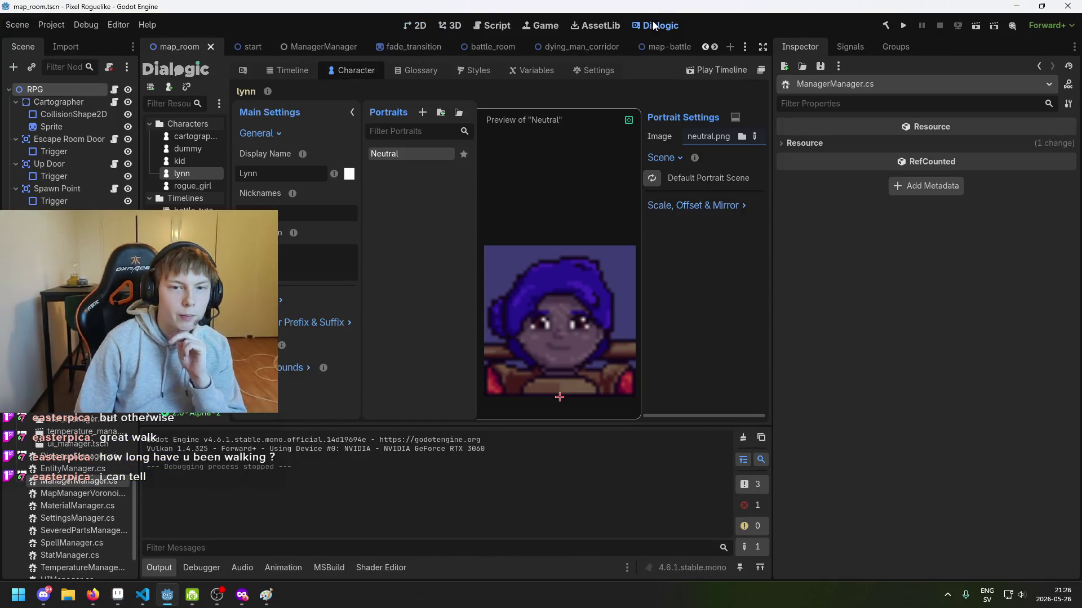
pyautogui.click(191, 160)
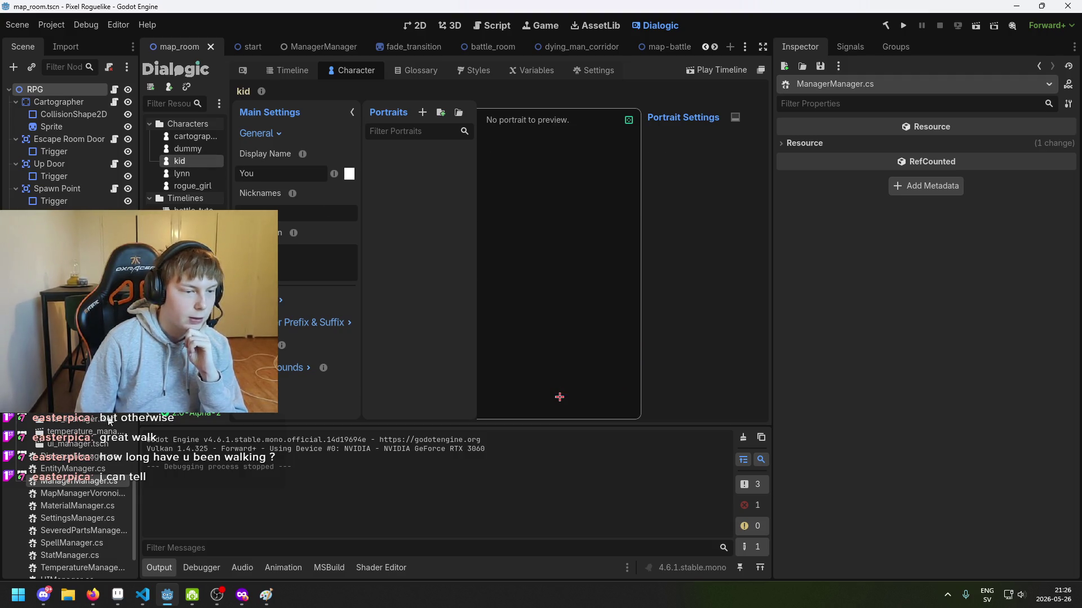
pyautogui.scroll(3, 73, 507)
pyautogui.scroll(5, 68, 507)
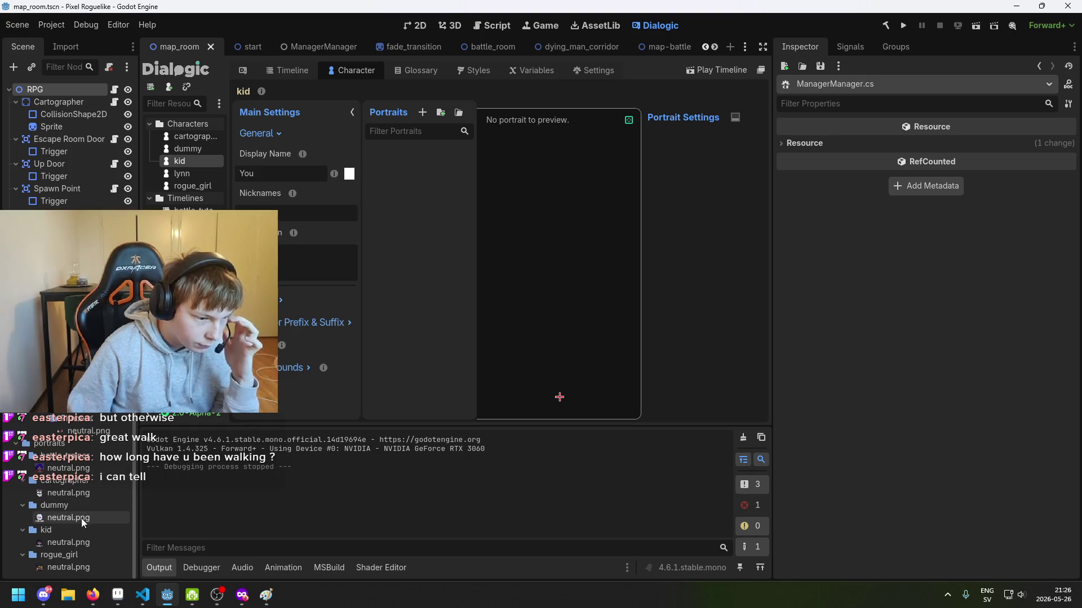
pyautogui.moveTo(82, 547)
pyautogui.mouseDown()
pyautogui.moveTo(714, 210)
pyautogui.moveTo(683, 120)
pyautogui.moveTo(587, 133)
pyautogui.mouseUp()
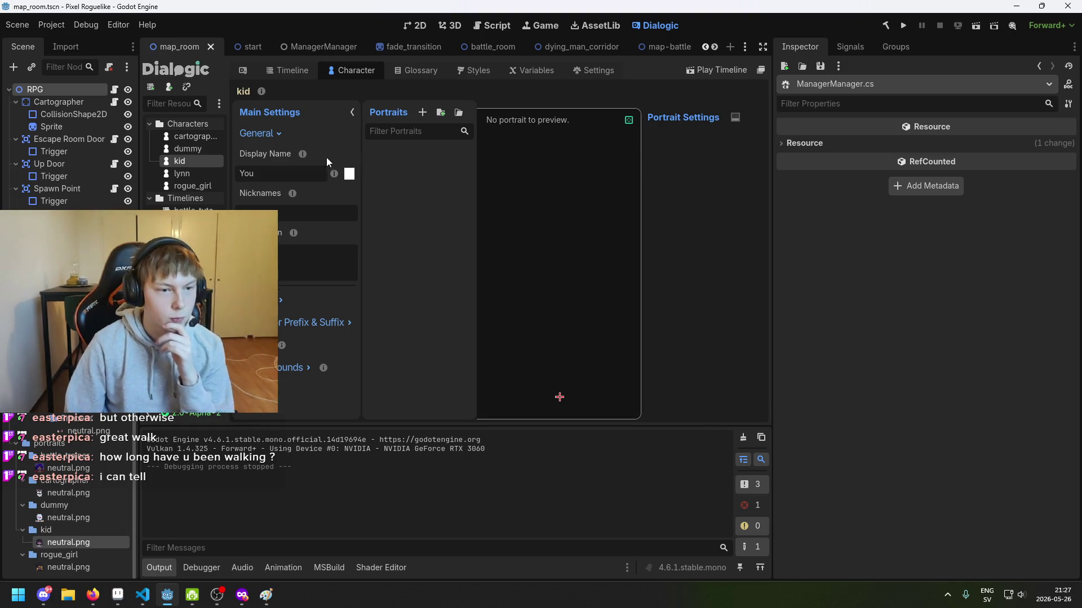
# Add a Neutral portrait to kid using kid/neutral.png as its image, and save.
pyautogui.click(423, 112)
pyautogui.write('Neut')
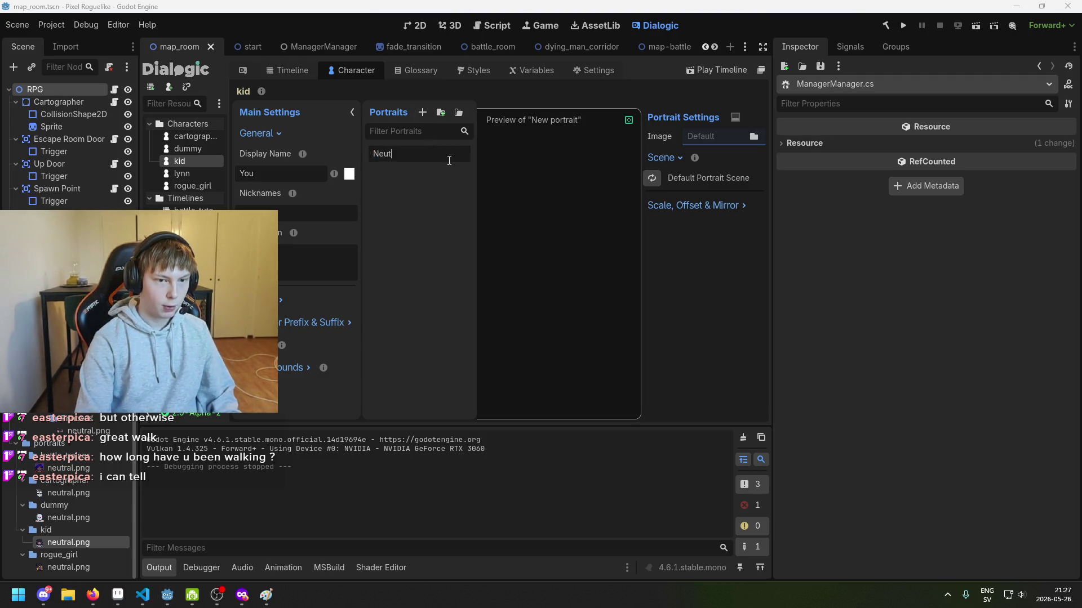
pyautogui.write('ral')
pyautogui.press('Return')
pyautogui.moveTo(79, 539)
pyautogui.mouseDown()
pyautogui.moveTo(616, 328)
pyautogui.moveTo(711, 136)
pyautogui.mouseUp()
pyautogui.hotkey('ctrl', 's')
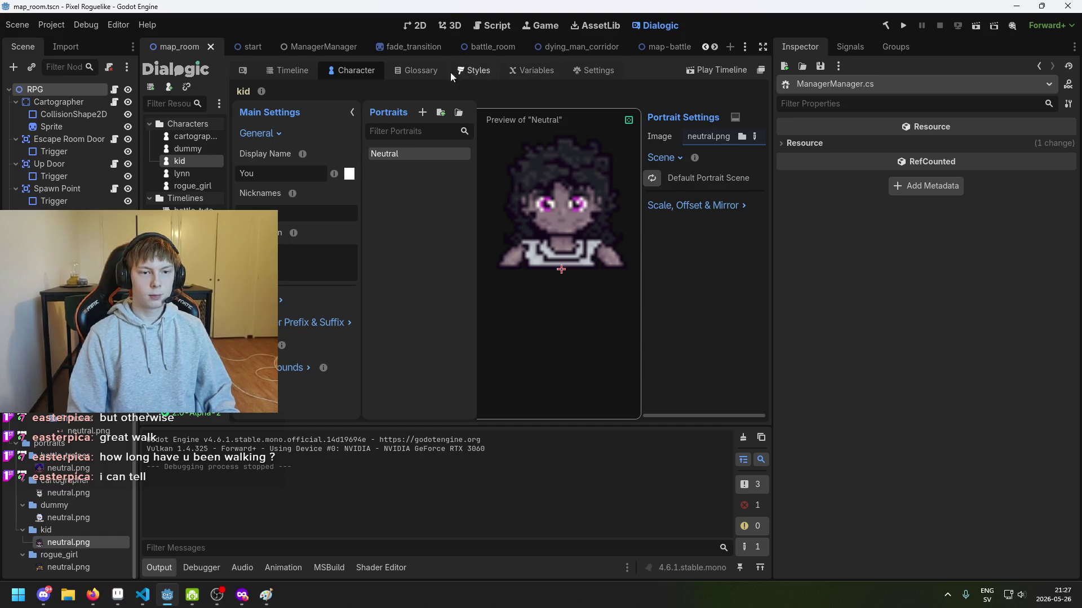
pyautogui.click(289, 73)
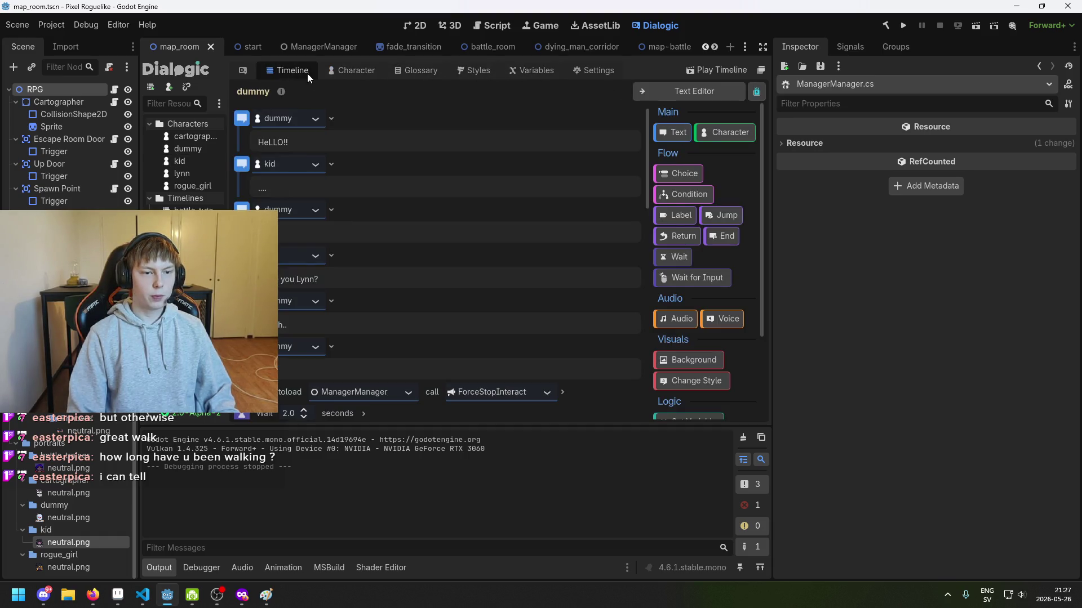
# Move the empty text event to the top, make kid the speaker, and enter 'Hello!! Testing. hi.'.
pyautogui.scroll(-5, 384, 174)
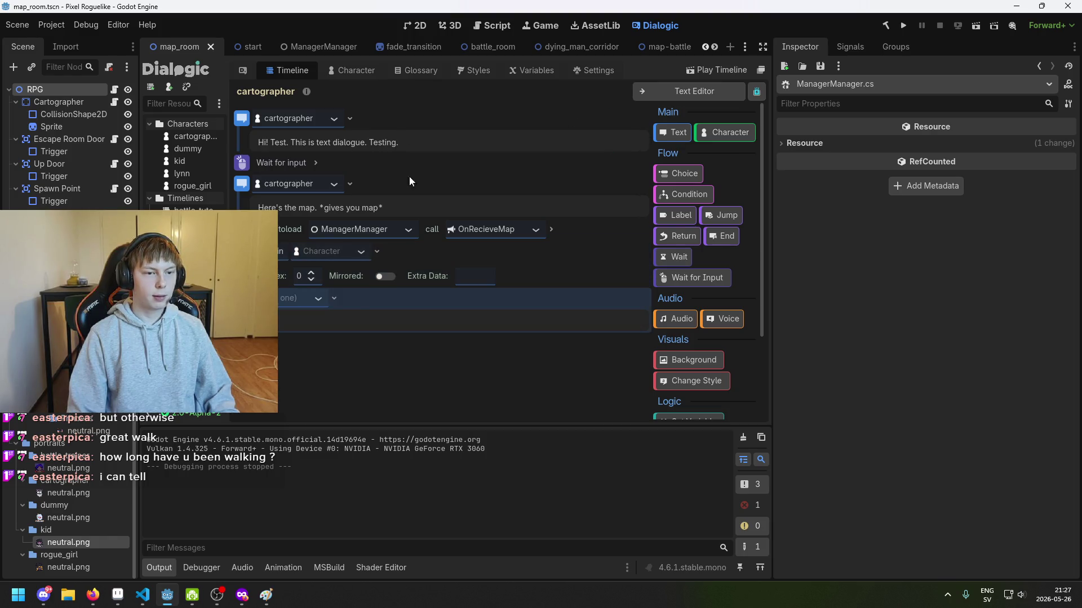
pyautogui.moveTo(353, 307); pyautogui.dragTo(346, 100)
pyautogui.click(293, 298)
pyautogui.moveTo(264, 297); pyautogui.dragTo(258, 121)
pyautogui.click(277, 117)
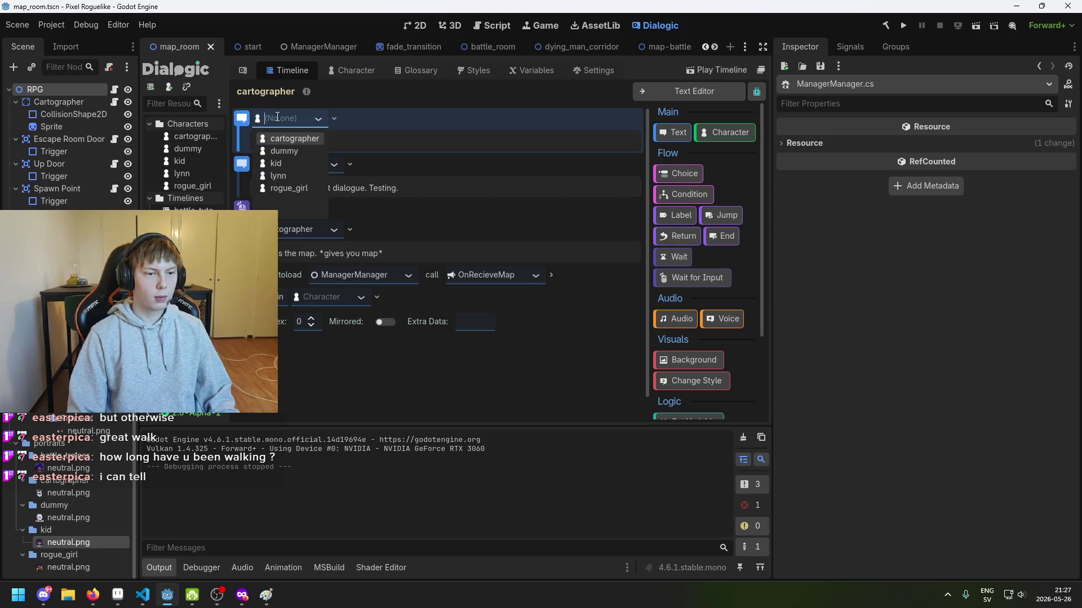
pyautogui.click(313, 163)
pyautogui.write('o!! Testing. ')
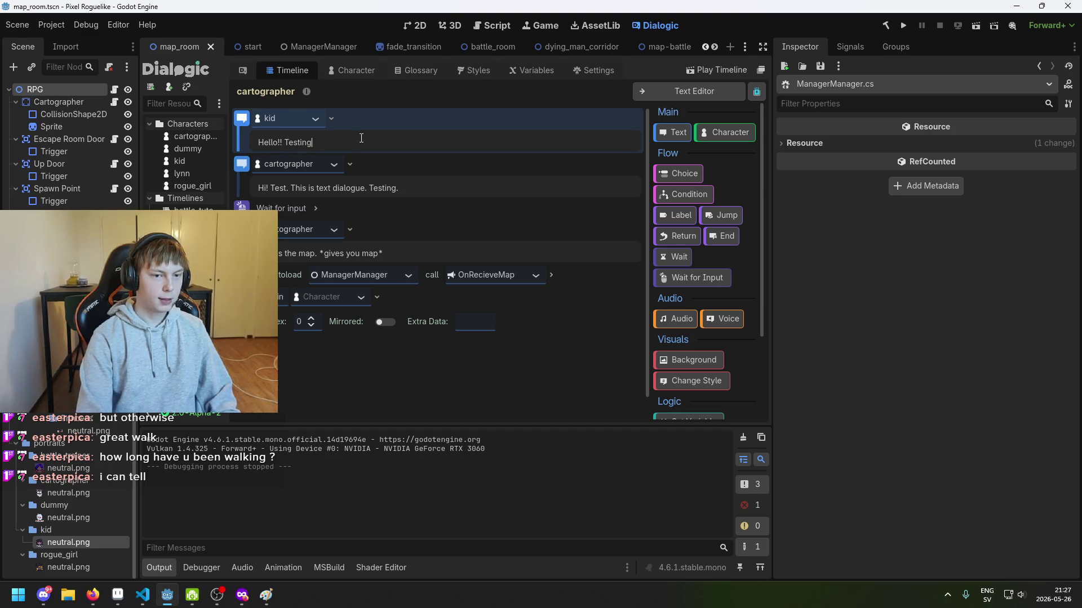
pyautogui.write('hi.')
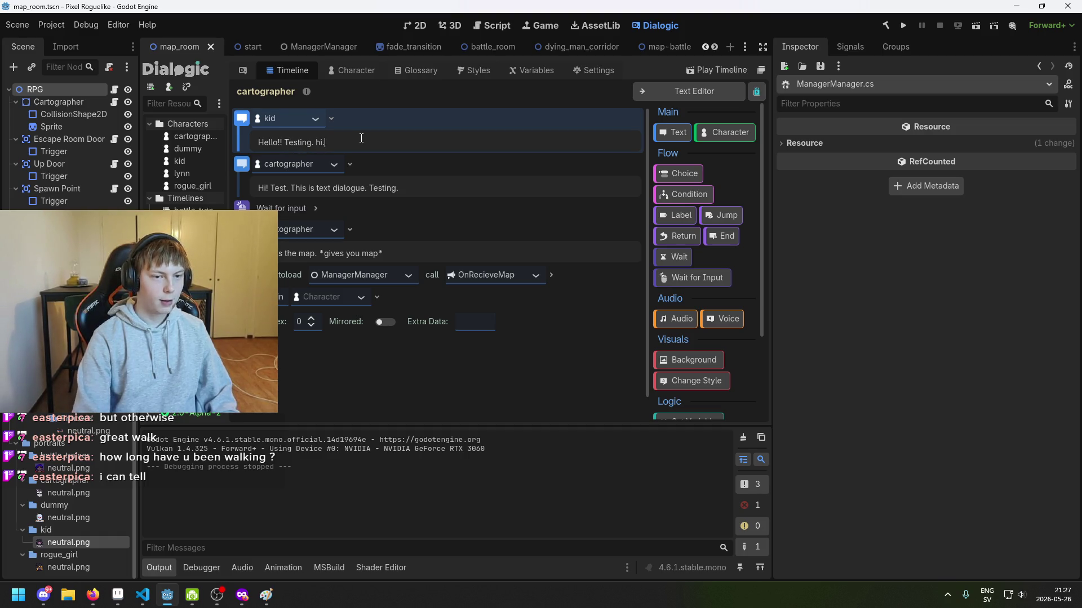
pyautogui.click(705, 71)
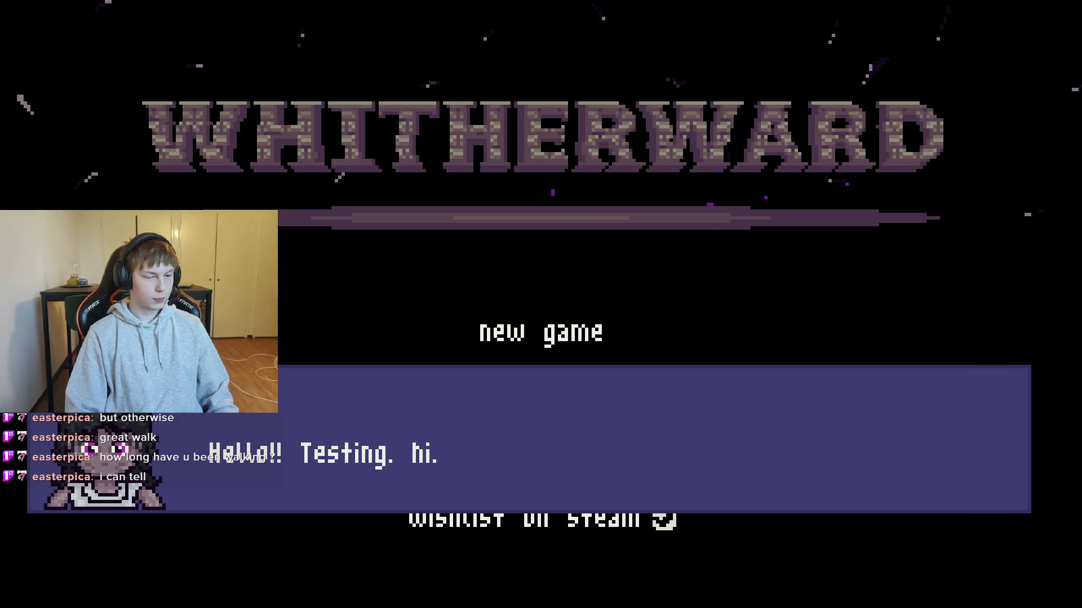
# Switch from the game over to OBS Studio.
pyautogui.hotkey('alt', 'Tab')
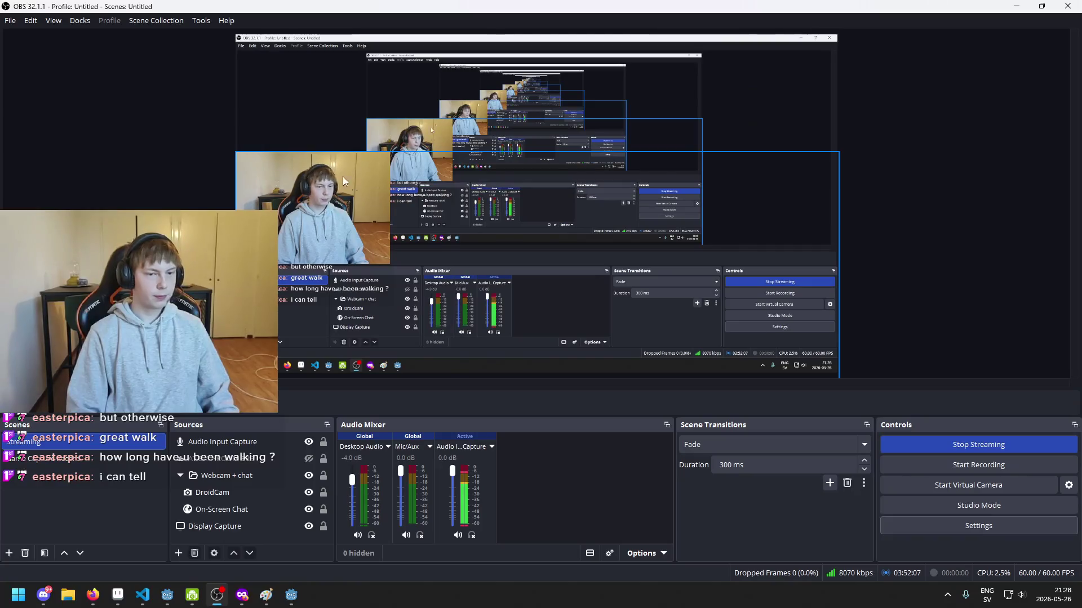
# Raise the Webcam + chat source in the OBS preview so it clears the dialogue box.
pyautogui.click(245, 476)
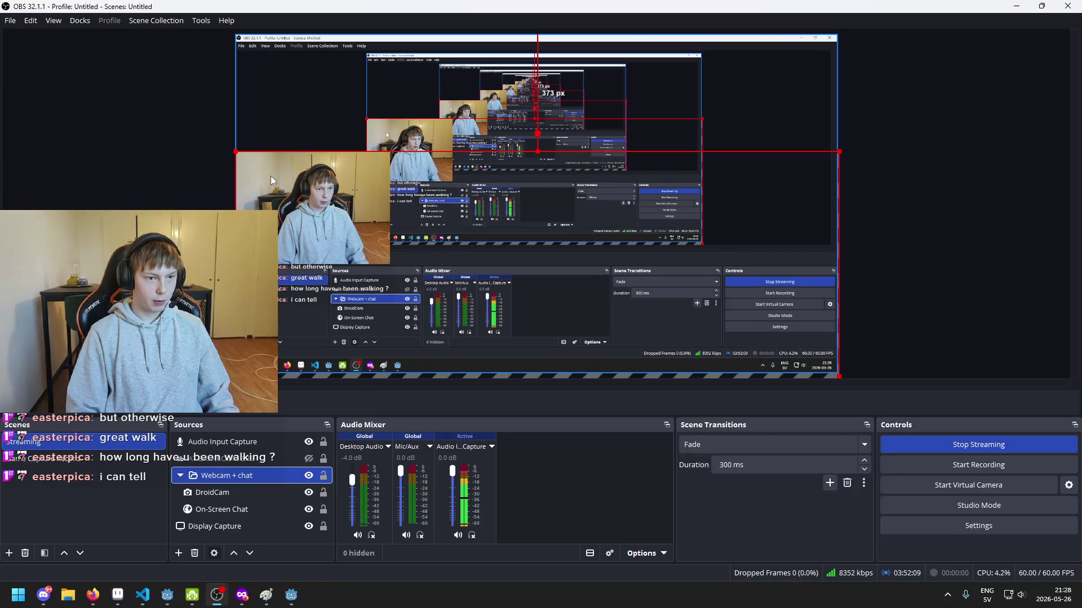
pyautogui.moveTo(313, 209); pyautogui.dragTo(305, 151)
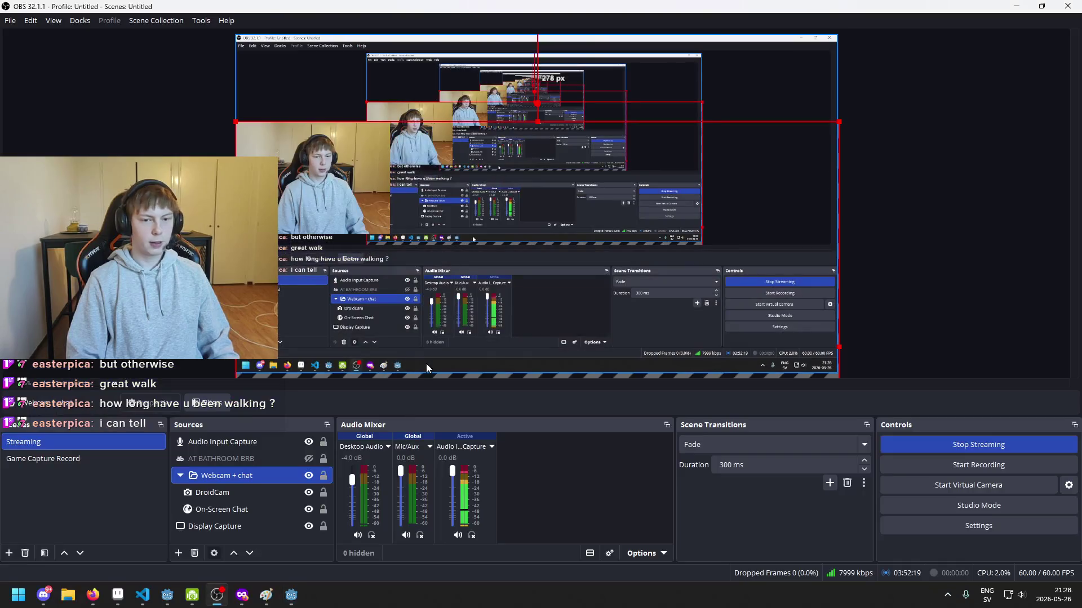
pyautogui.moveTo(313, 143); pyautogui.dragTo(313, 120)
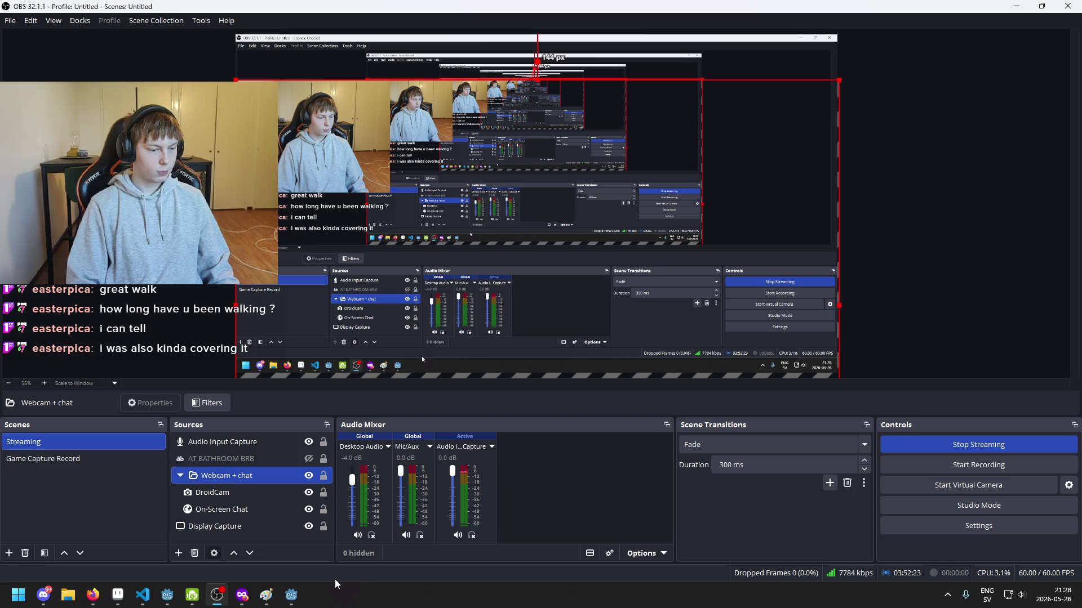
pyautogui.click(291, 595)
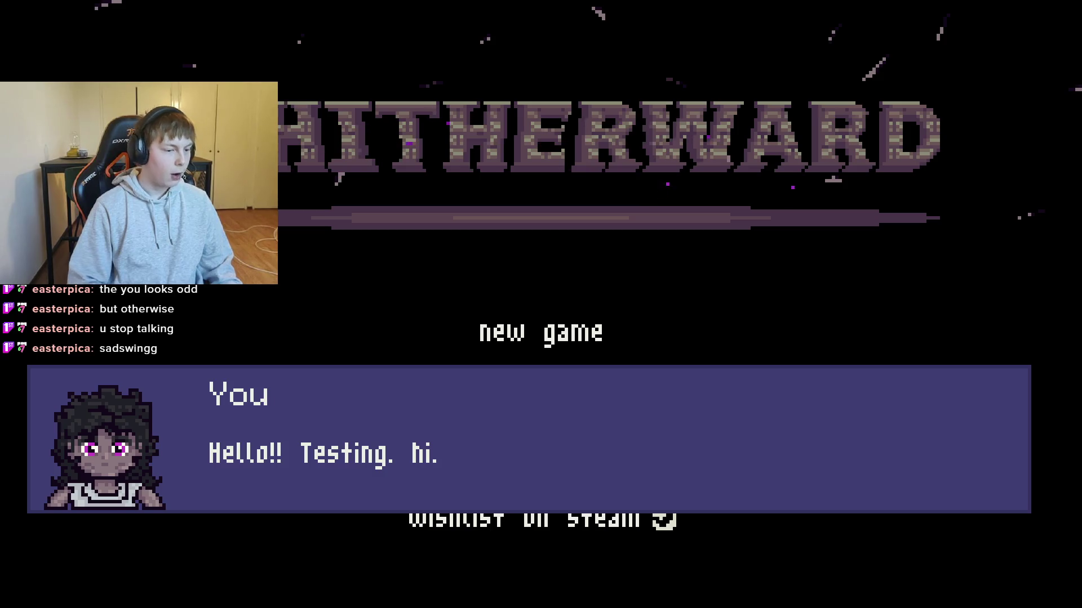
# Advance the test dialogue one line, then switch to OBS and back to the editor.
pyautogui.press('space')
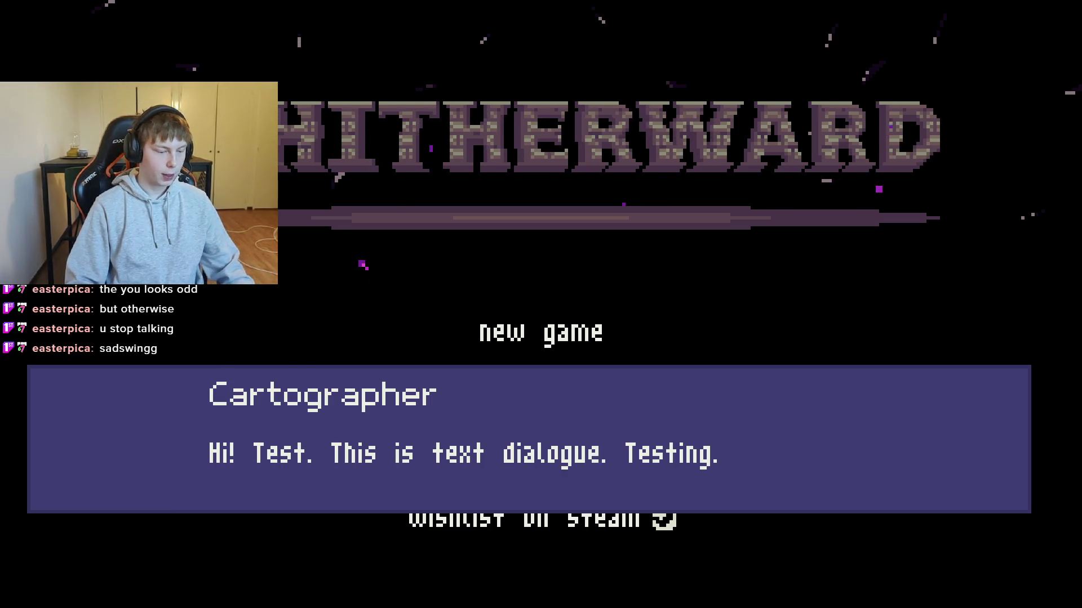
pyautogui.hotkey('alt', 'Tab')
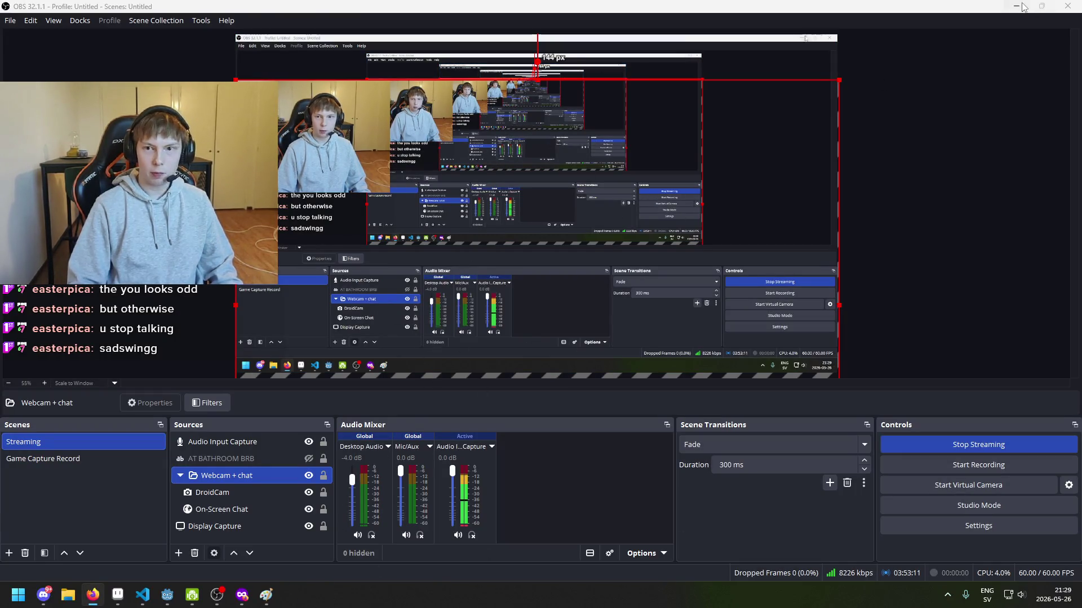
pyautogui.hotkey('alt', 'Tab')
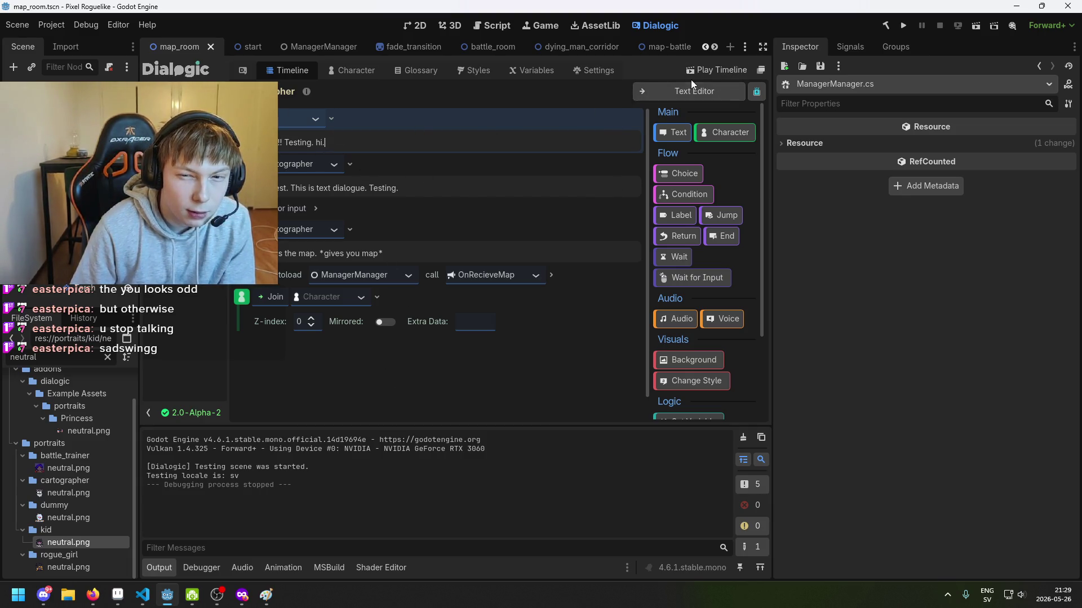
# Review the character's portrait, style, prefix/suffix and glossary settings in Dialogic.
pyautogui.click(352, 70)
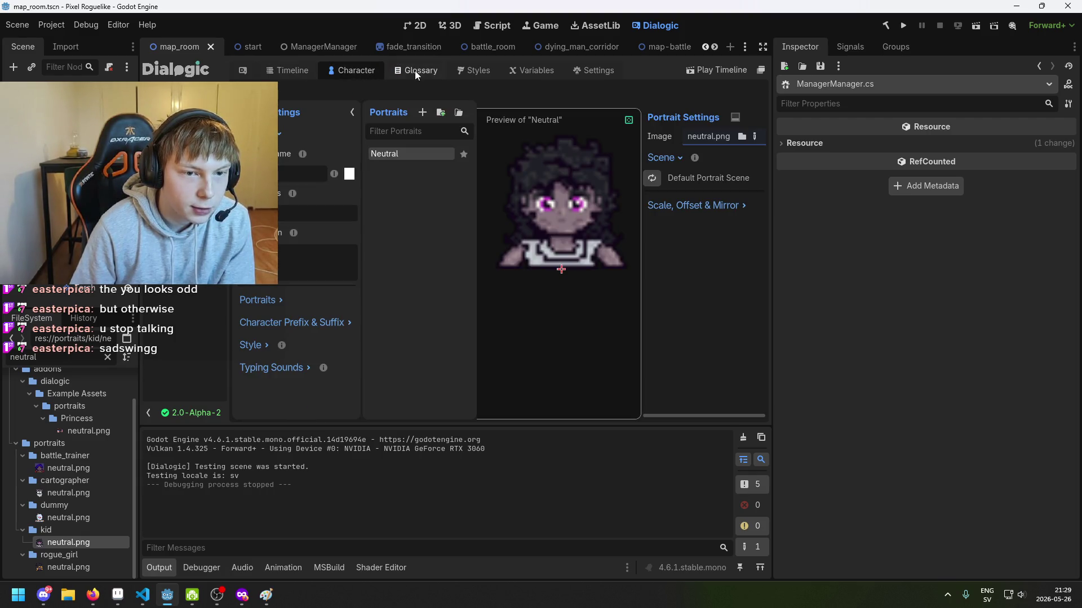
pyautogui.click(423, 70)
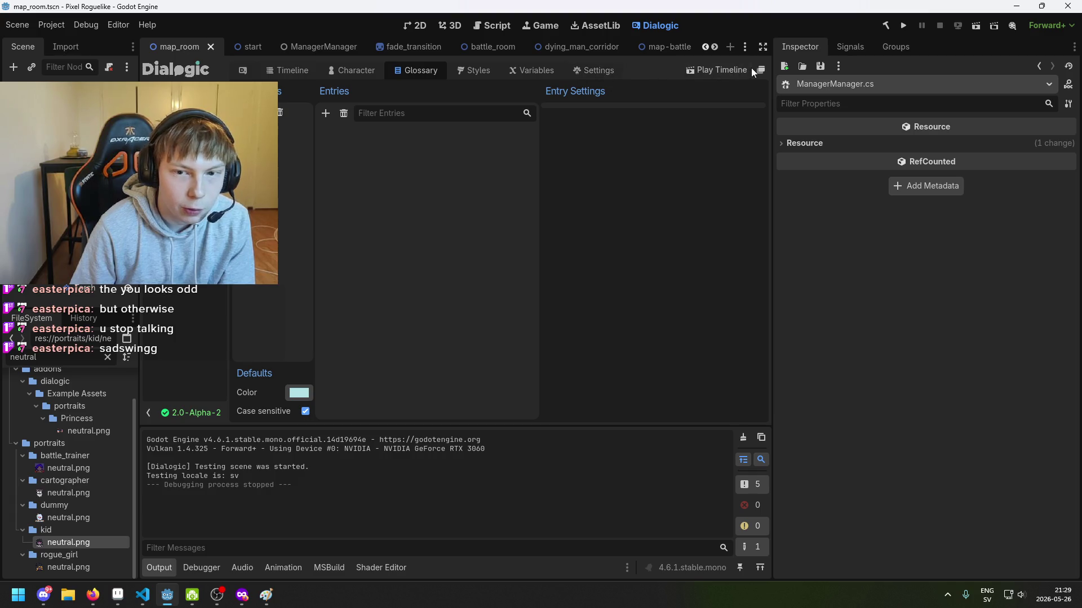
pyautogui.click(351, 72)
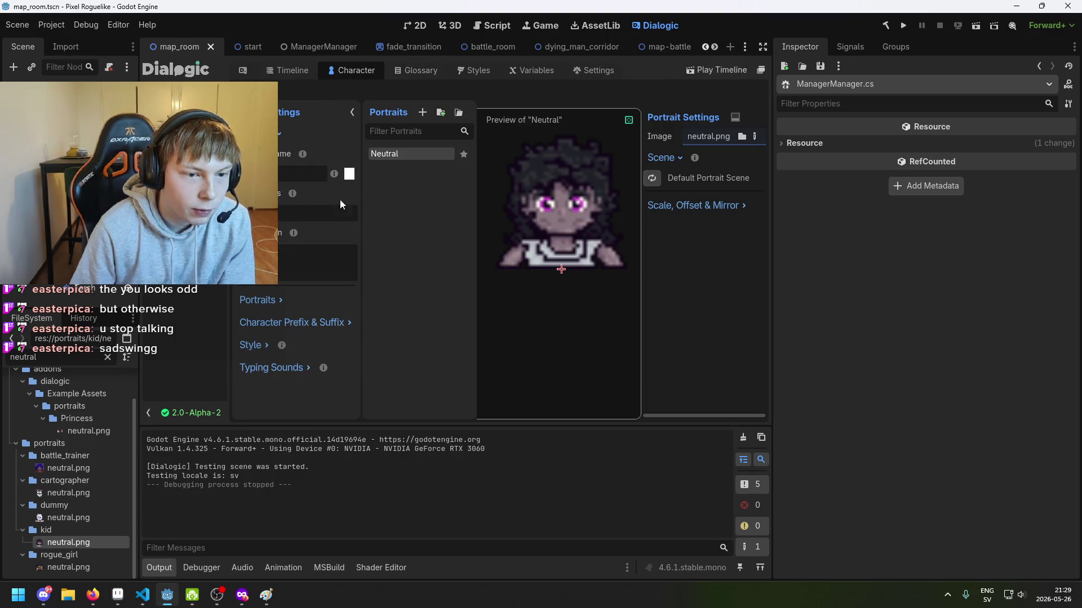
pyautogui.click(276, 345)
pyautogui.click(342, 326)
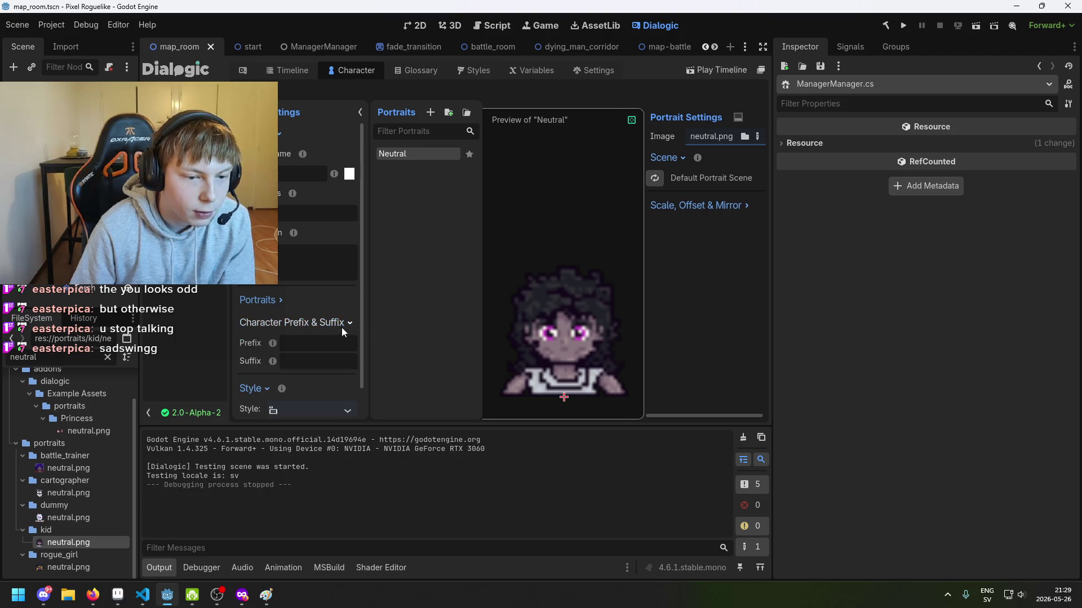
pyautogui.click(275, 300)
pyautogui.scroll(-2, 309, 319)
pyautogui.scroll(2, 340, 301)
pyautogui.click(711, 205)
pyautogui.click(711, 205)
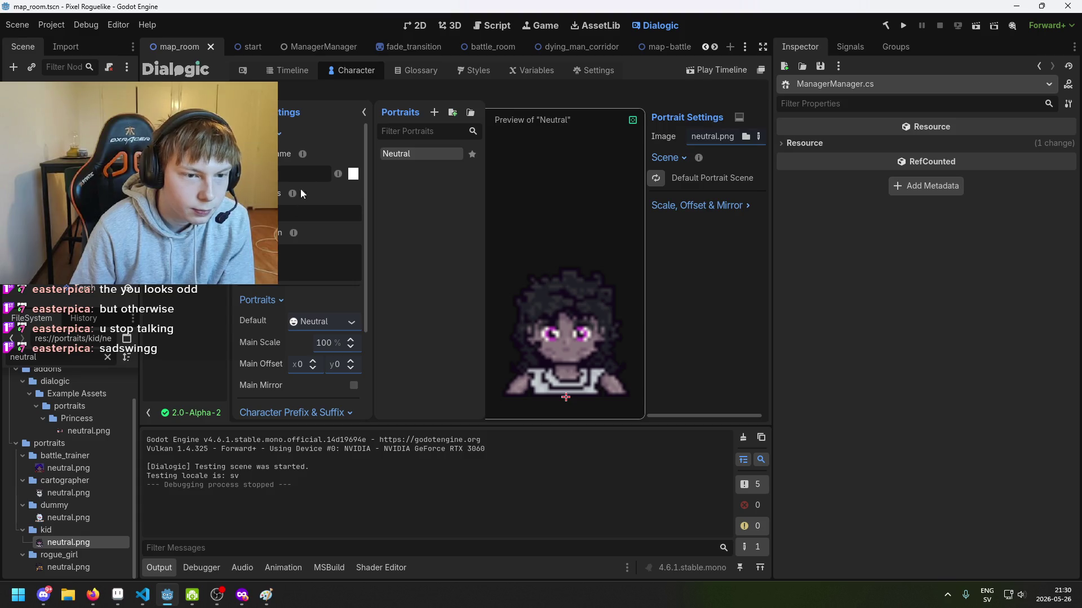
# Check the Variables list, then open the Custom Textbox With Portrait layer's scene from Styles.
pyautogui.click(531, 70)
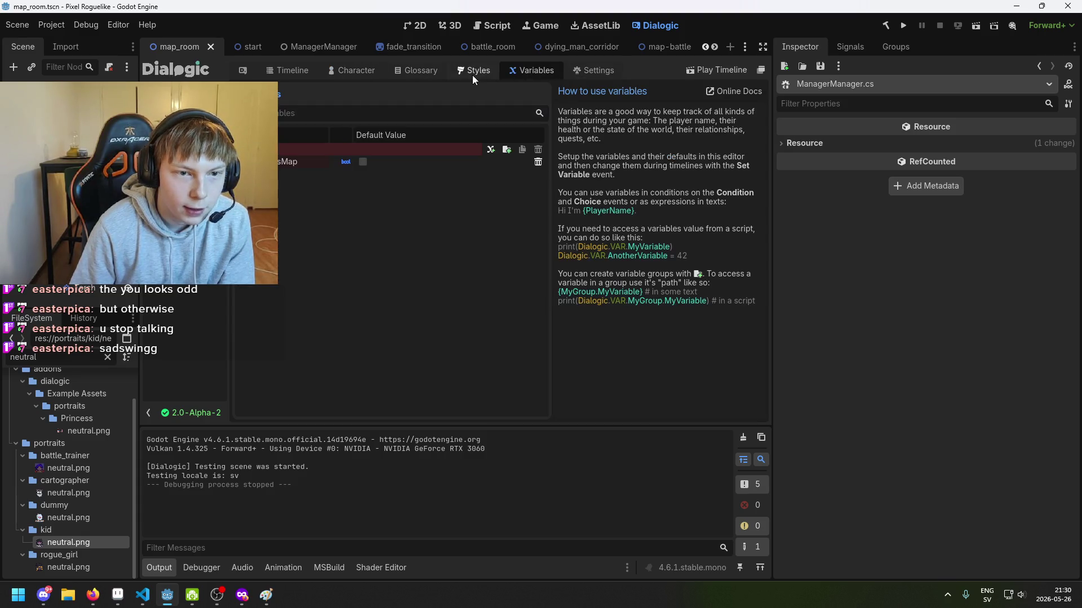
pyautogui.click(472, 75)
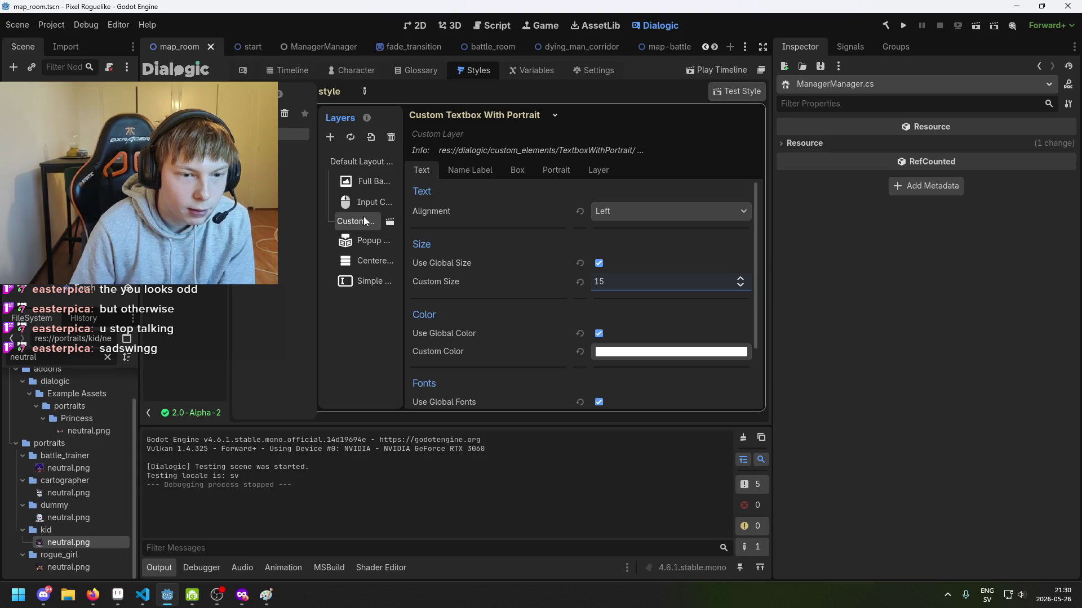
pyautogui.click(387, 223)
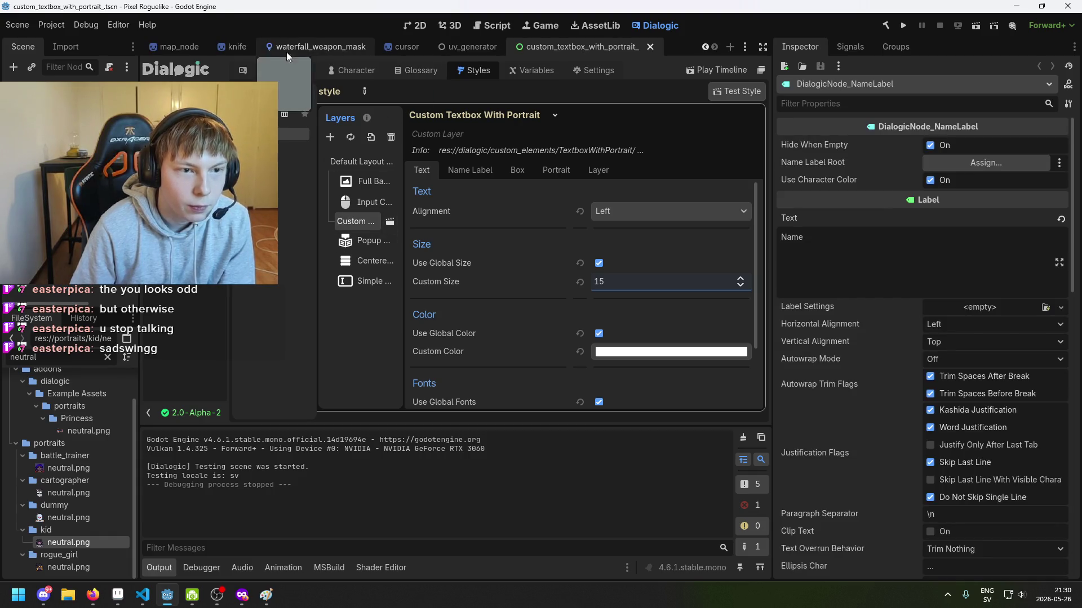
# In the 2D view, inspect the PortraitPanel, HBox and PortraitBackgroundColor nodes of the textbox.
pyautogui.click(424, 21)
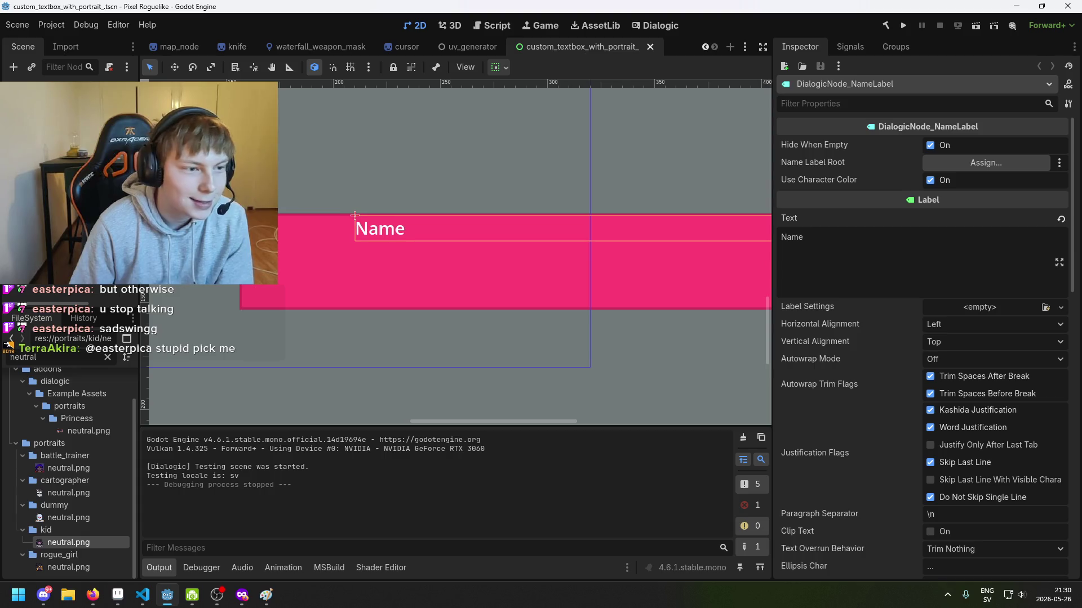
pyautogui.click(277, 224)
pyautogui.click(277, 225)
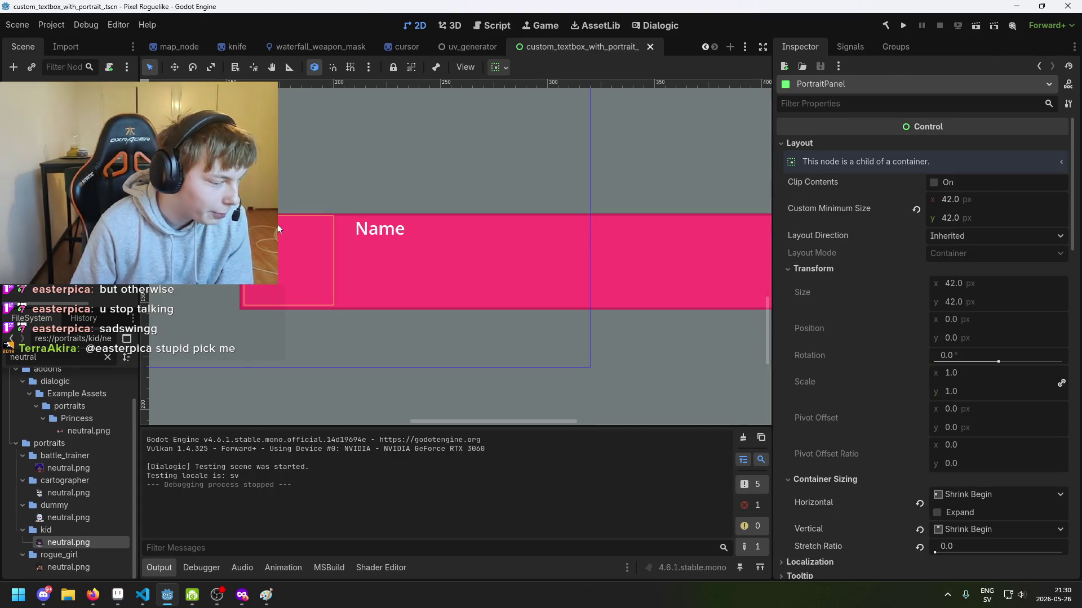
pyautogui.scroll(-1, 344, 245)
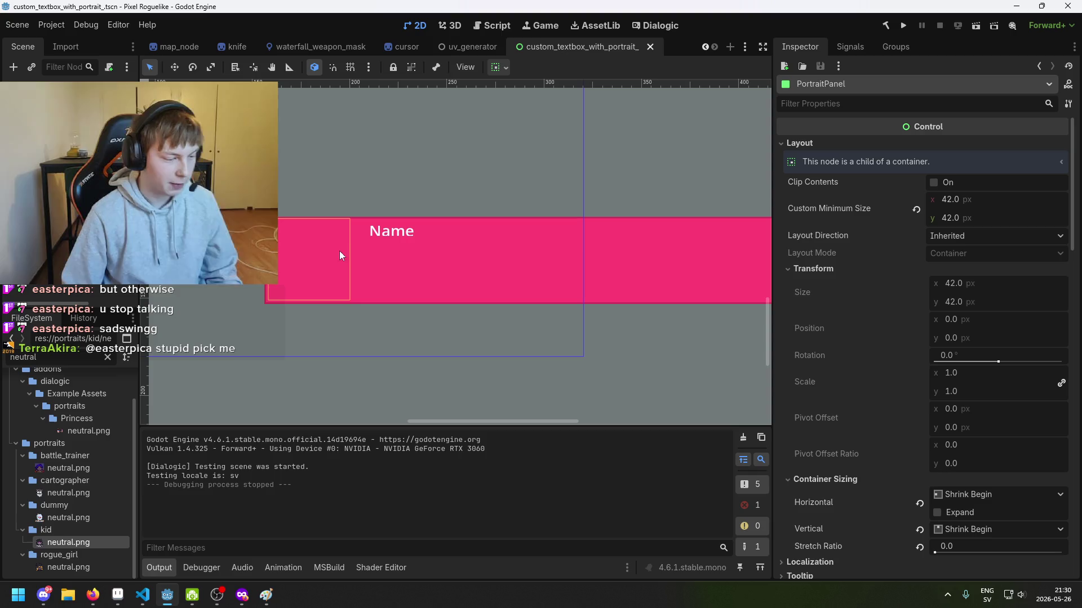
pyautogui.moveTo(353, 273); pyautogui.dragTo(455, 285)
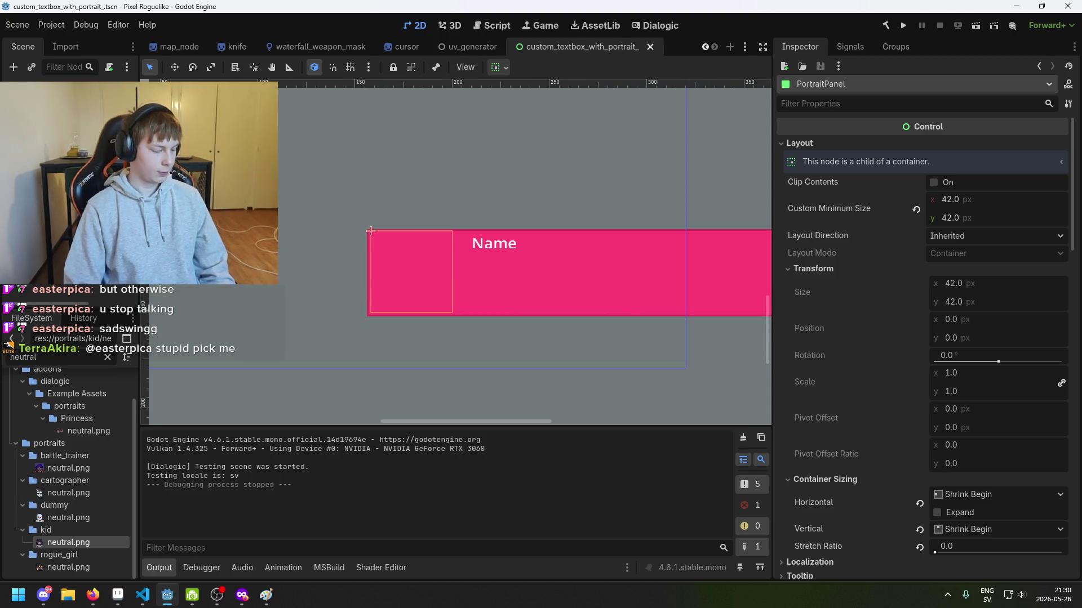
pyautogui.scroll(-1, 371, 230)
pyautogui.click(338, 298)
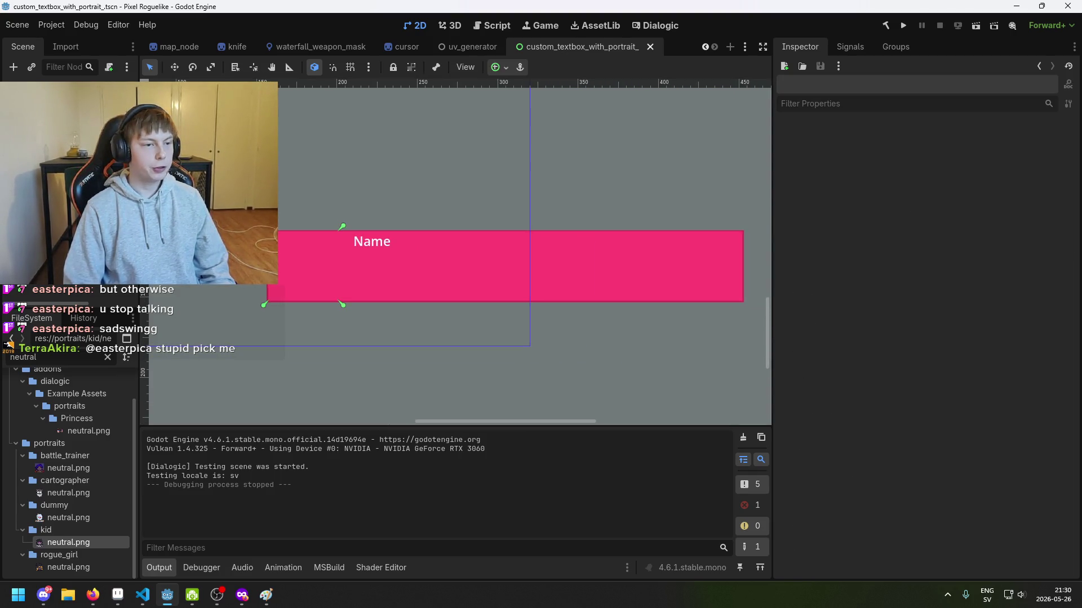
pyautogui.click(85, 169)
pyautogui.scroll(-1, 370, 247)
pyautogui.moveTo(370, 247); pyautogui.dragTo(325, 289)
pyautogui.scroll(2, 272, 336)
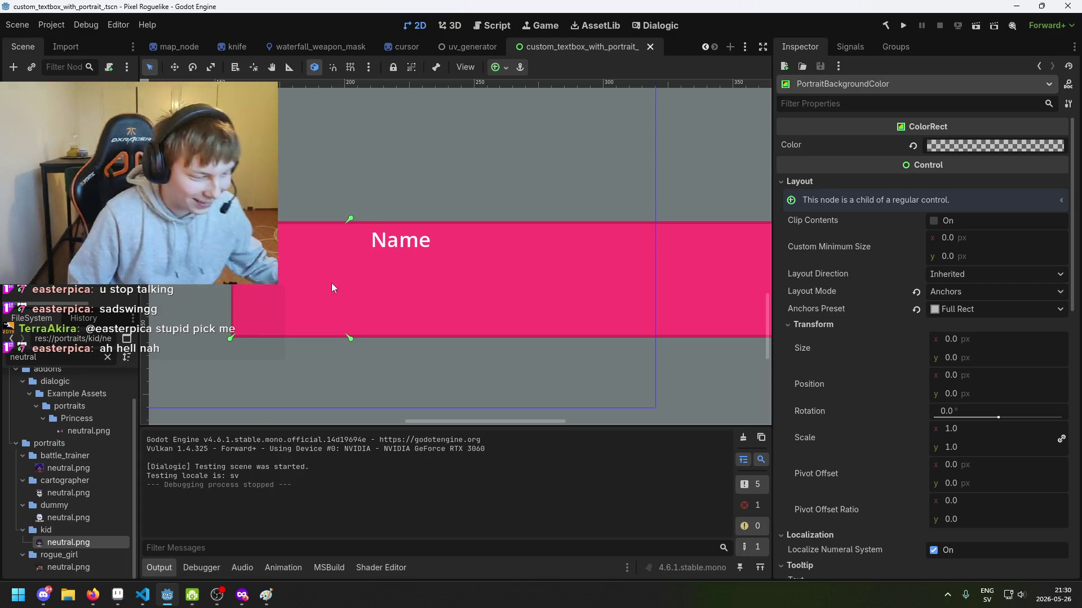
pyautogui.scroll(-1, 317, 306)
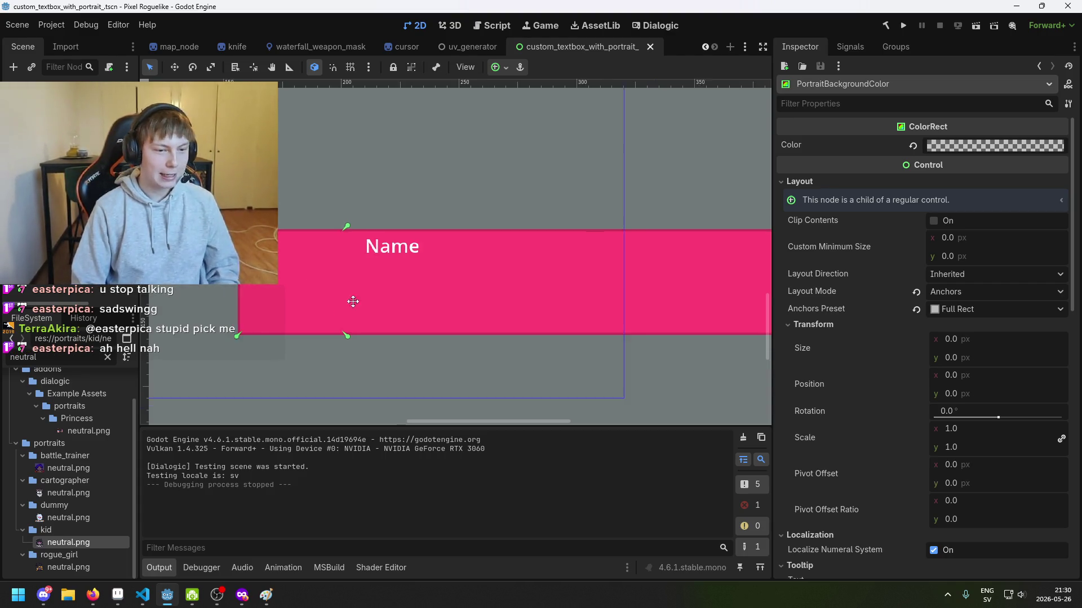
# Give the DialogicNode_DialogText box the sample text 'Bt' and save the scene.
pyautogui.hotkey('ctrl', 's')
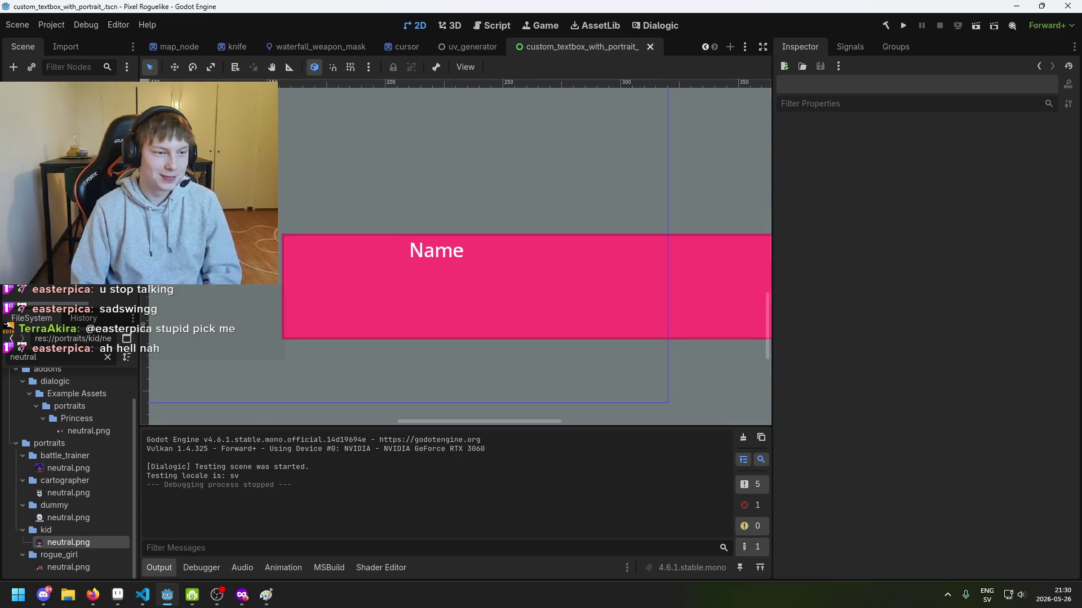
pyautogui.click(438, 250)
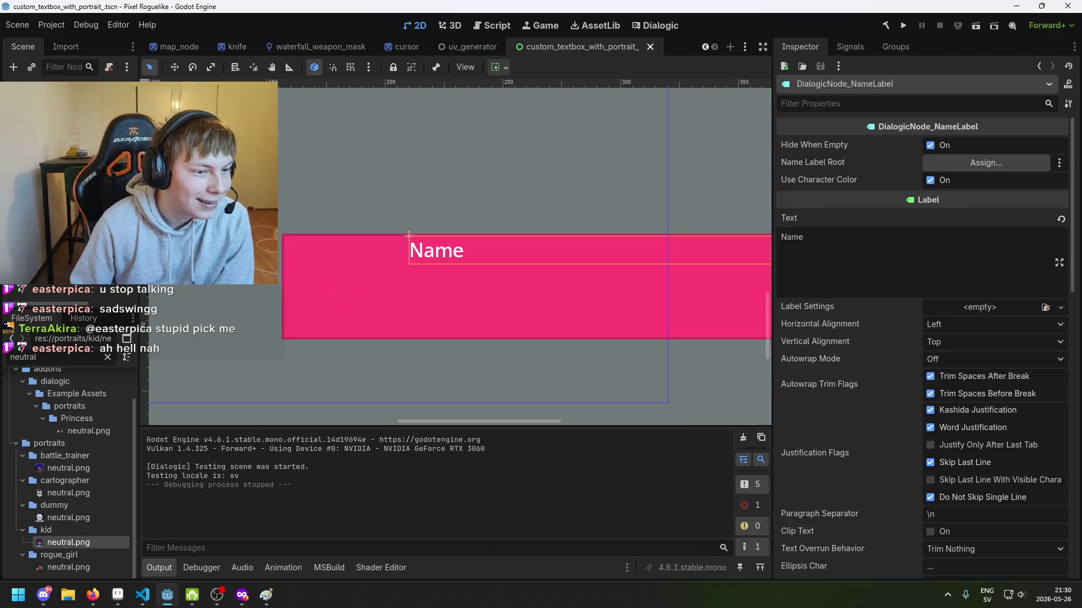
pyautogui.scroll(1, 344, 218)
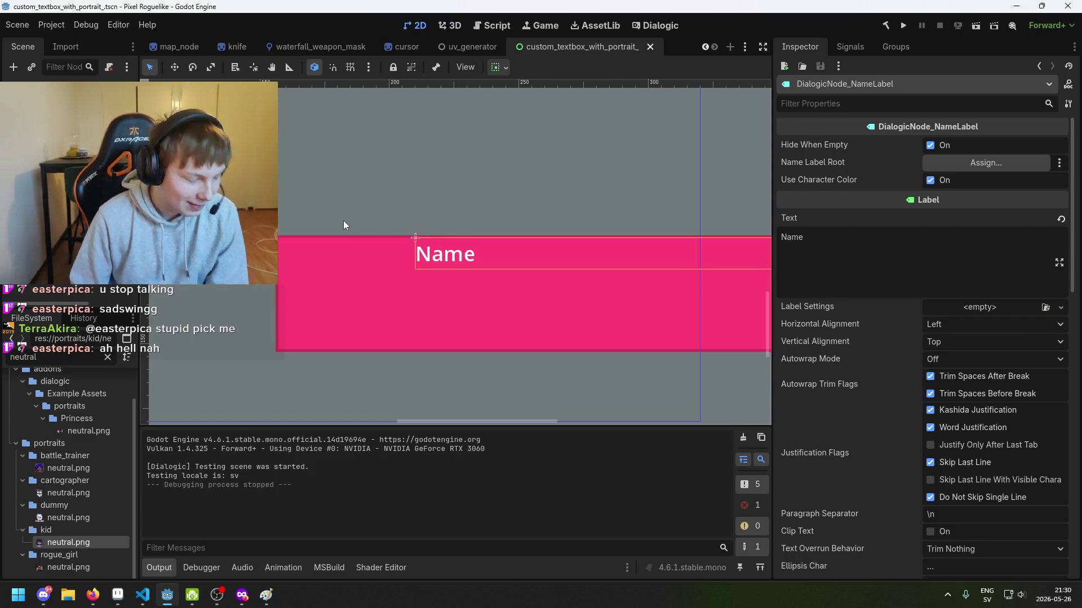
pyautogui.scroll(1, 452, 224)
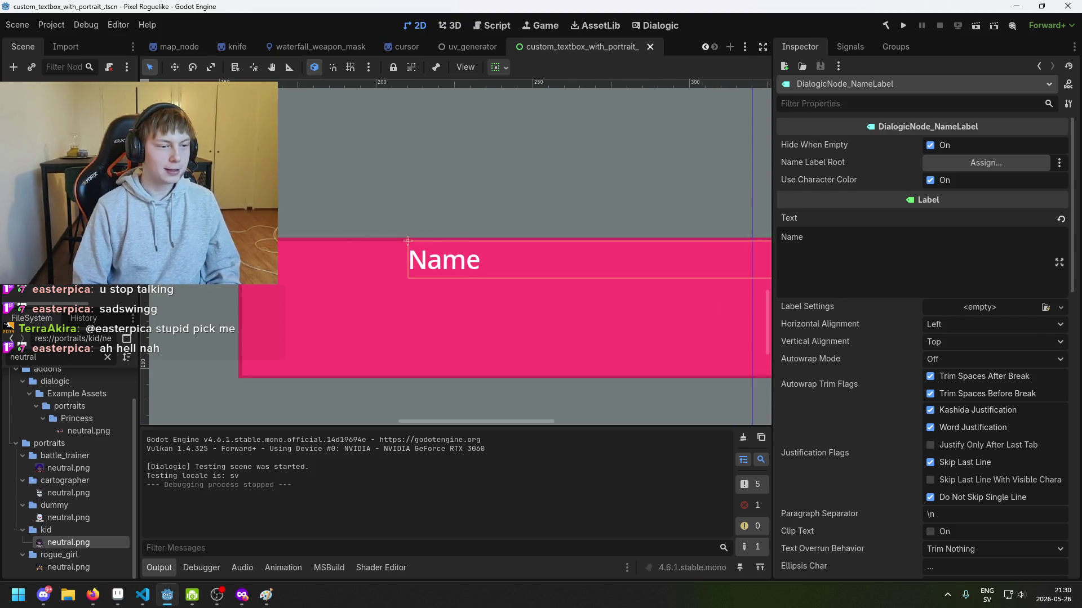
pyautogui.click(451, 315)
pyautogui.click(507, 332)
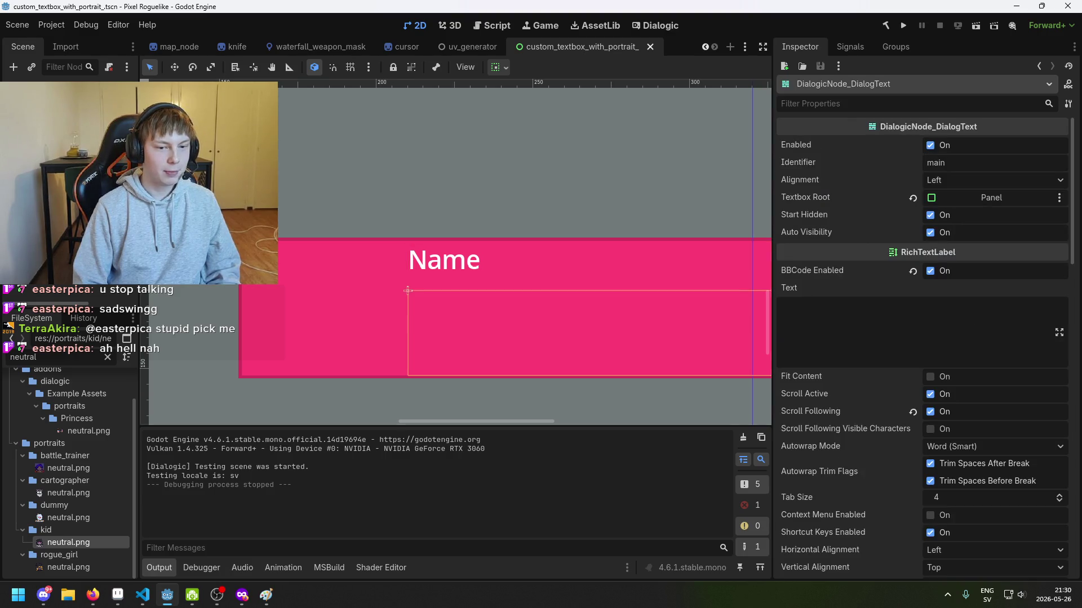
pyautogui.click(893, 360)
pyautogui.write('B')
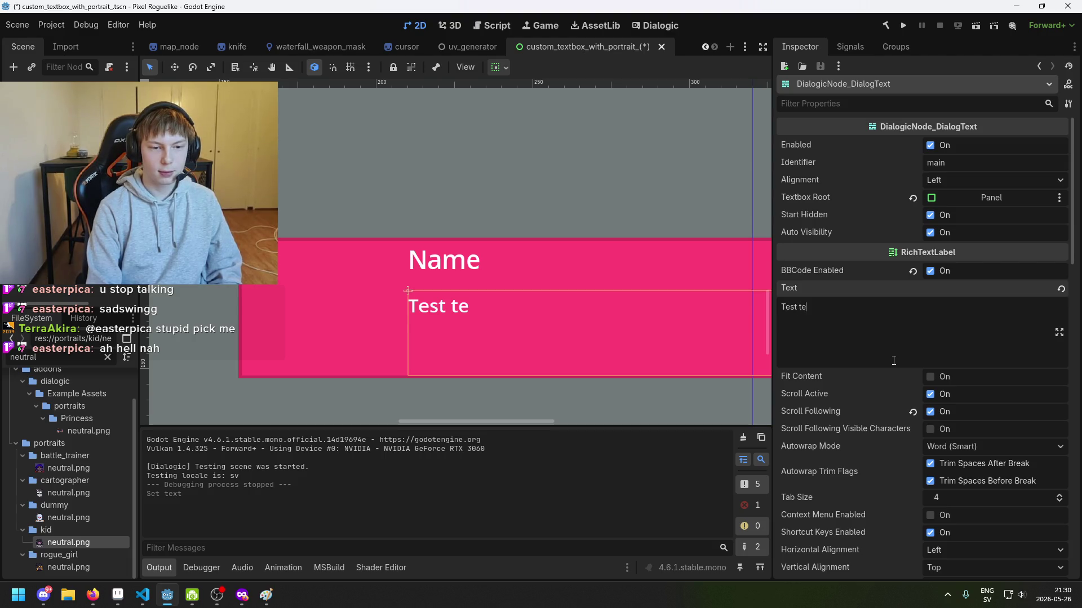
pyautogui.write('t')
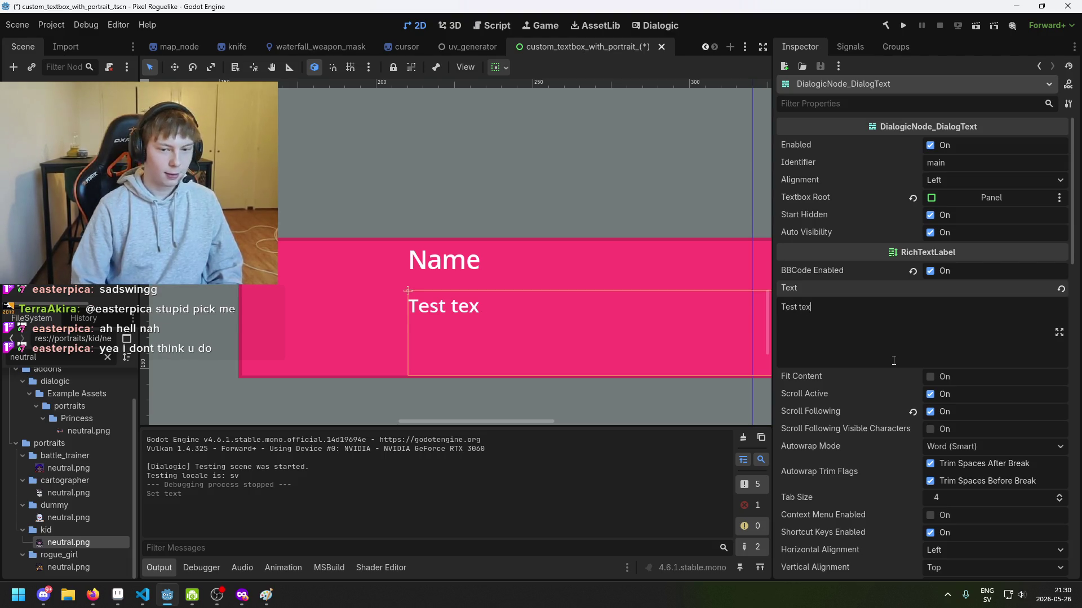
pyautogui.press('Escape')
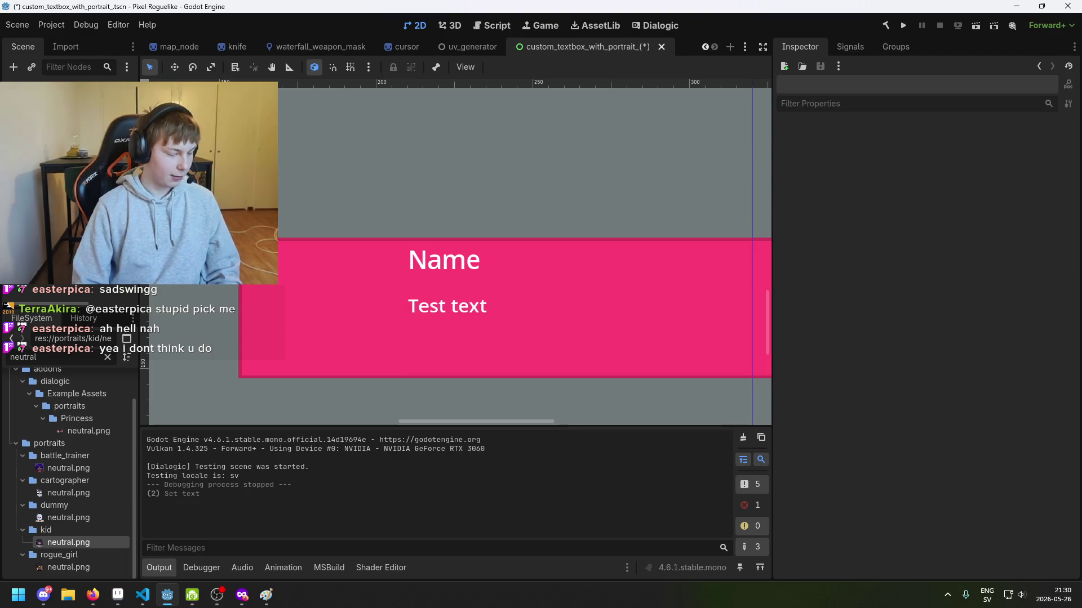
pyautogui.hotkey('ctrl', 's')
# Step through the VBoxContainer, portrait and HBox nodes, then select the Name label and frame the textbox.
pyautogui.press('Down')
pyautogui.press('Down')
pyautogui.press('Down')
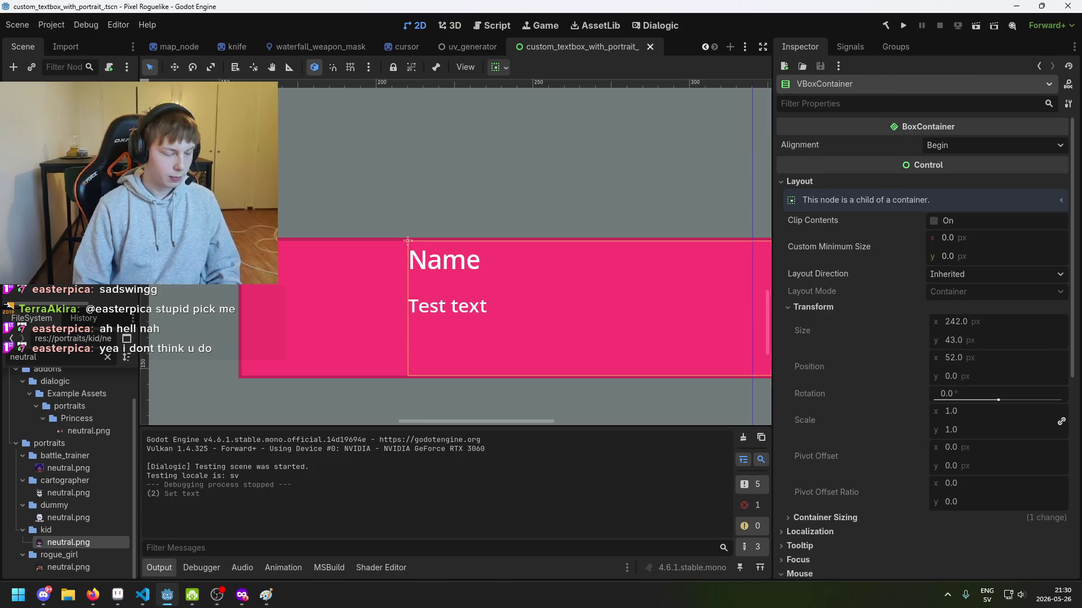
pyautogui.hotkey('ctrl', 's')
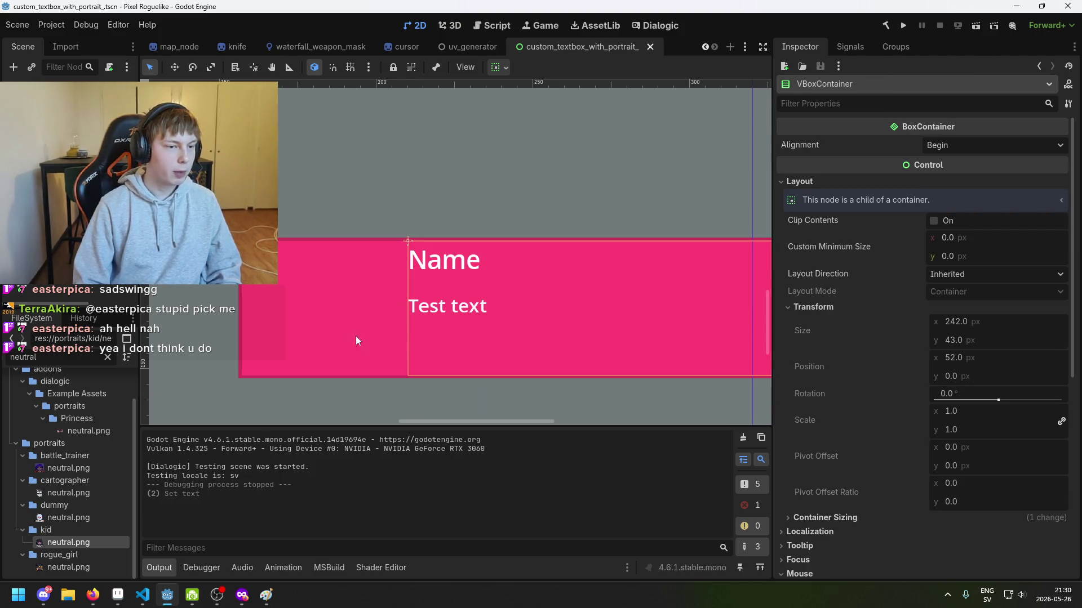
pyautogui.press('Down')
pyautogui.press('Down')
pyautogui.press('Down')
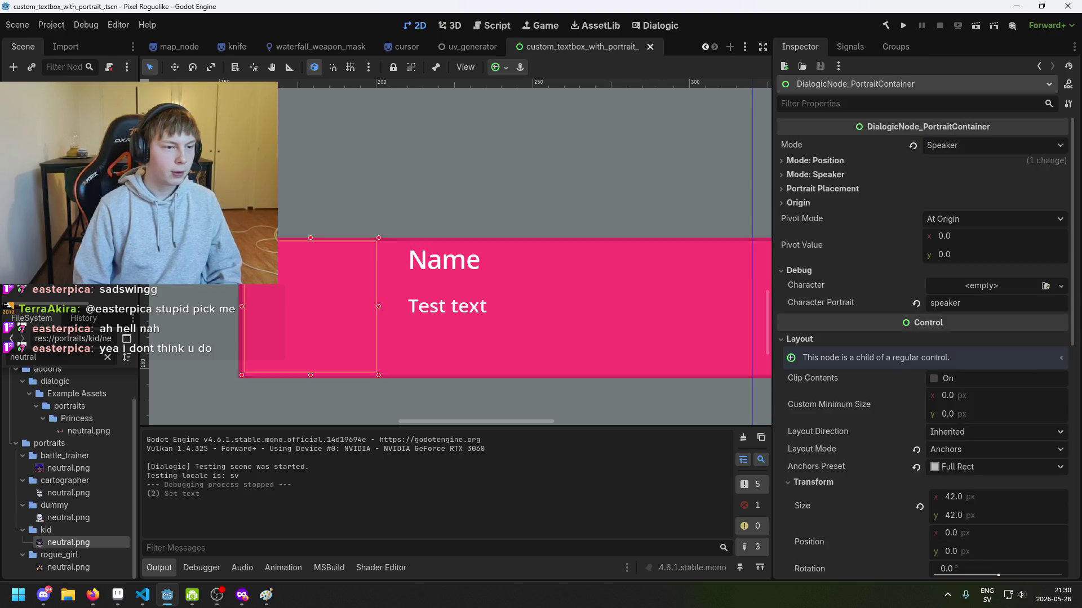
pyautogui.press('Down')
pyautogui.press('Down')
pyautogui.press('Down')
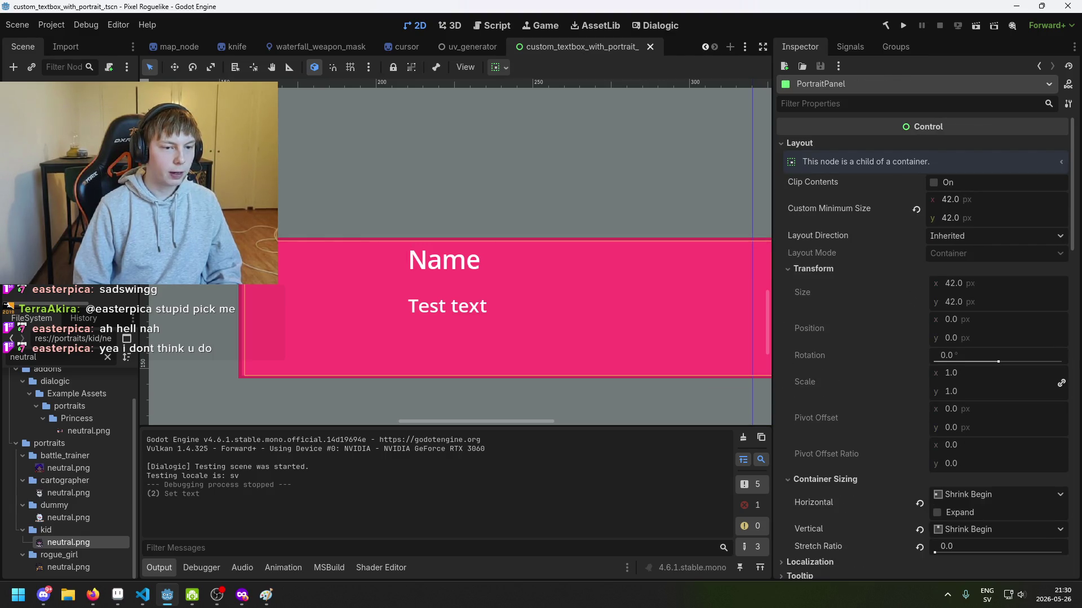
pyautogui.press('Up')
pyautogui.press('Up')
pyautogui.press('Up')
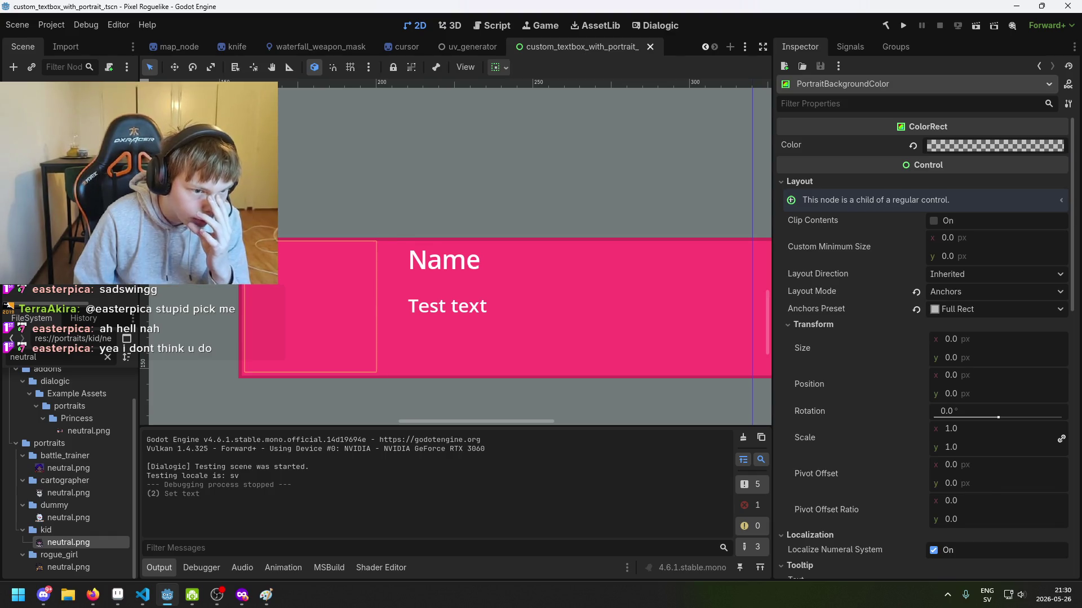
pyautogui.click(378, 344)
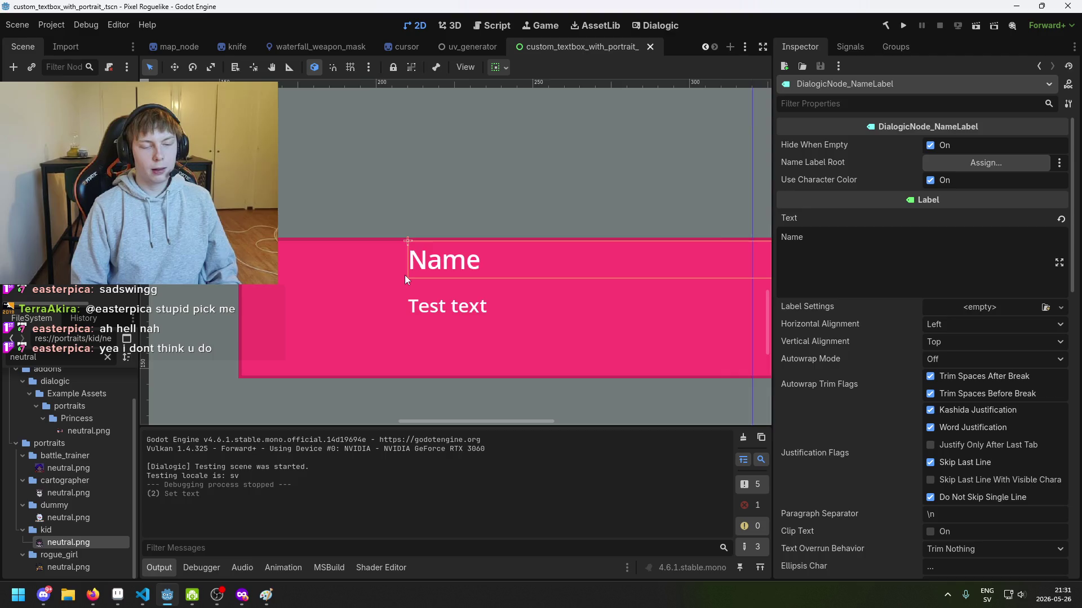
pyautogui.scroll(-1, 404, 275)
pyautogui.moveTo(411, 272)
pyautogui.mouseDown()
pyautogui.moveTo(486, 220)
pyautogui.moveTo(409, 264)
pyautogui.mouseUp()
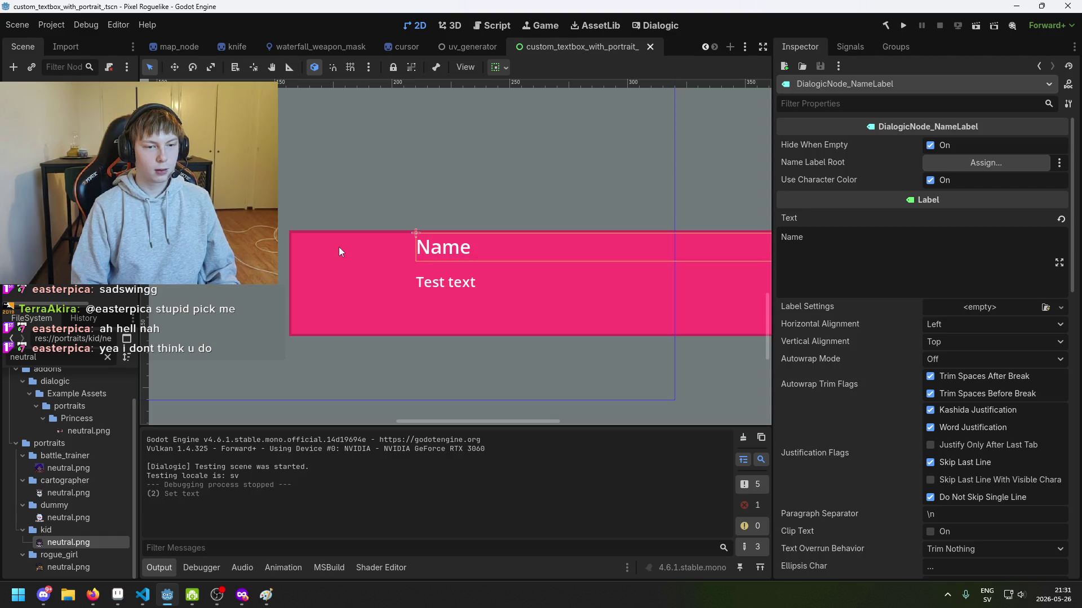
pyautogui.moveTo(313, 251); pyautogui.dragTo(355, 243)
pyautogui.scroll(-1, 474, 302)
pyautogui.moveTo(473, 302); pyautogui.dragTo(396, 294)
# Play the Dialogic timeline as a test from the Dialogic editor.
pyautogui.click(650, 24)
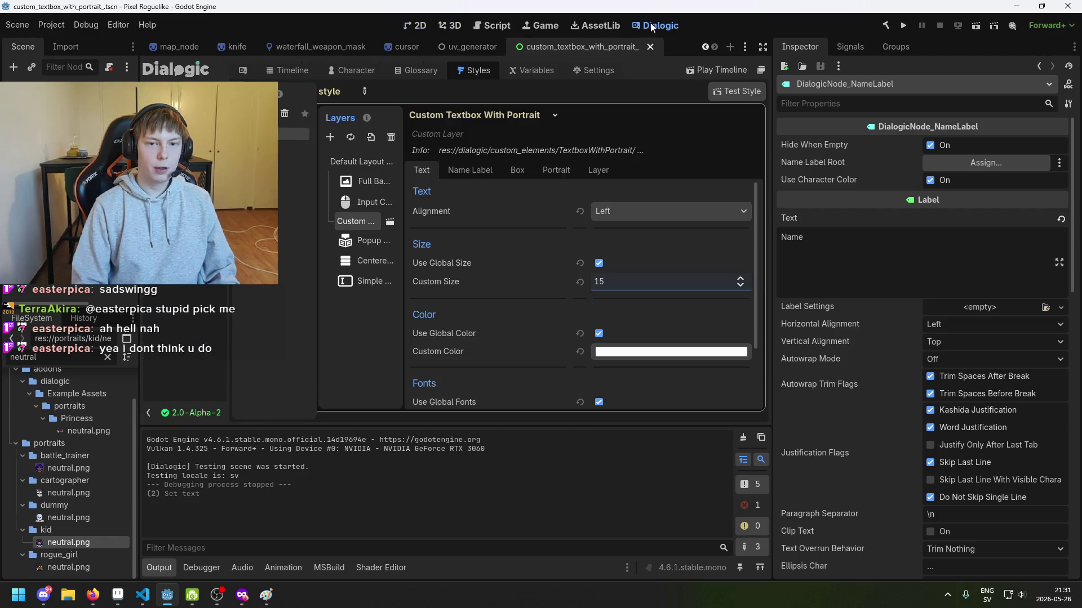
pyautogui.click(728, 72)
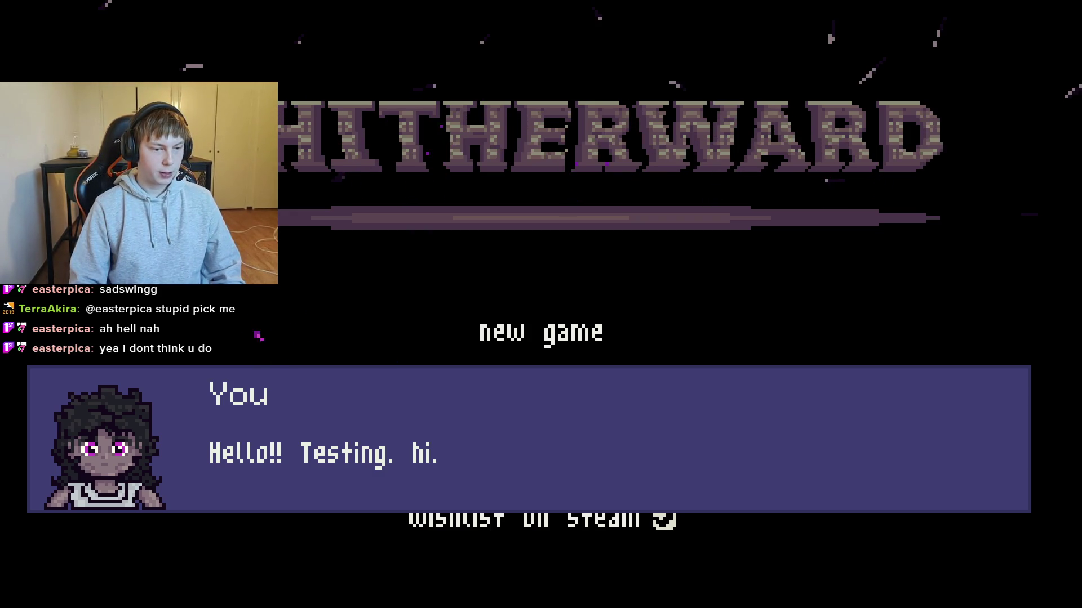
# Advance past the Cartographer's 'Hi' line and close the test game.
pyautogui.press('space')
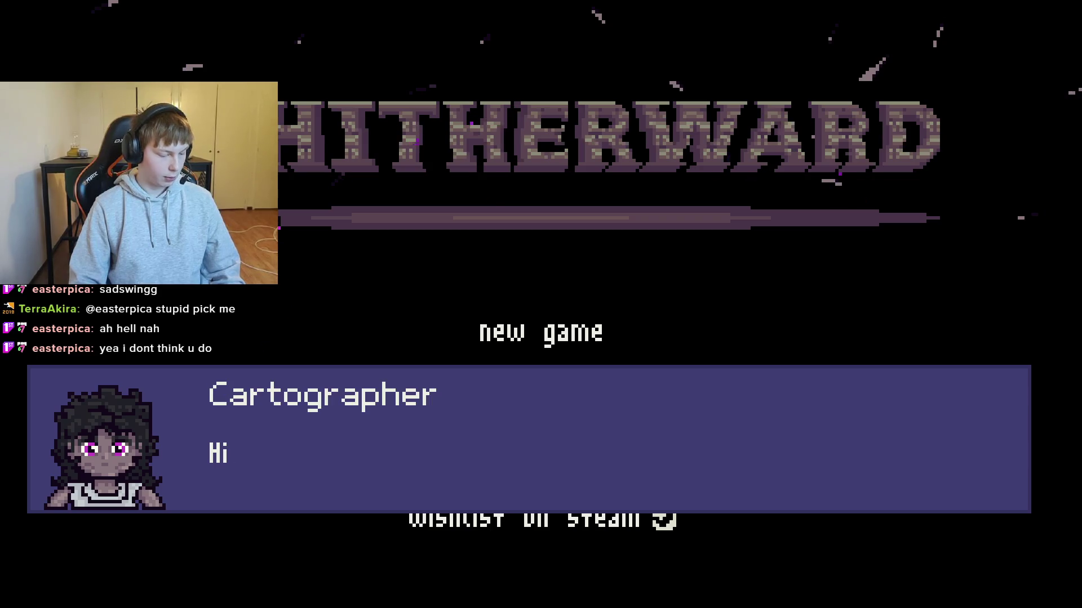
pyautogui.press('space')
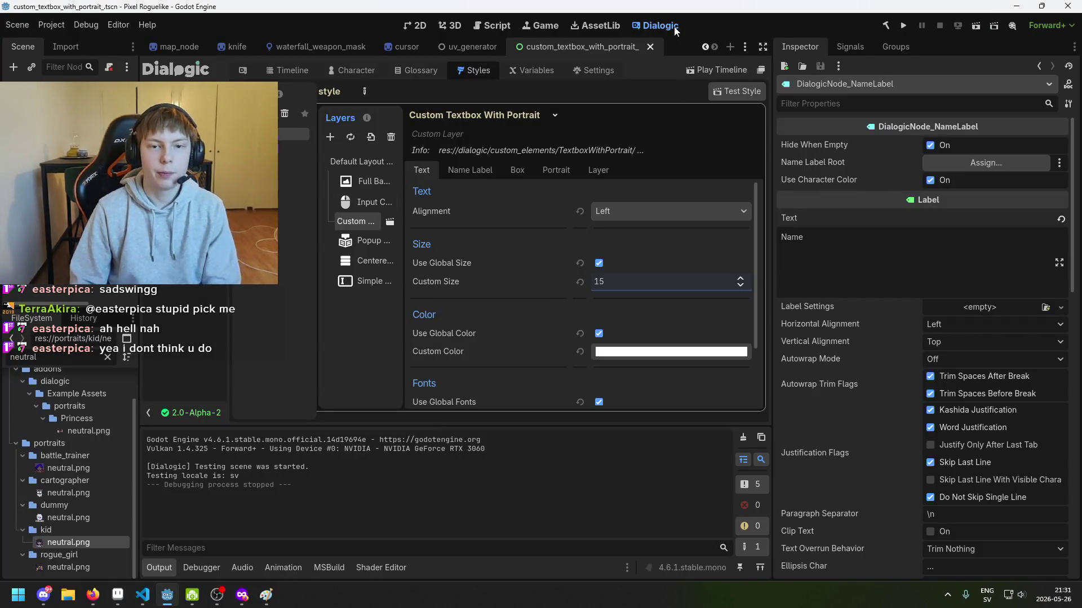
# Return to the textbox scene's 2D view and select the portrait container.
pyautogui.click(420, 25)
pyautogui.scroll(2, 400, 191)
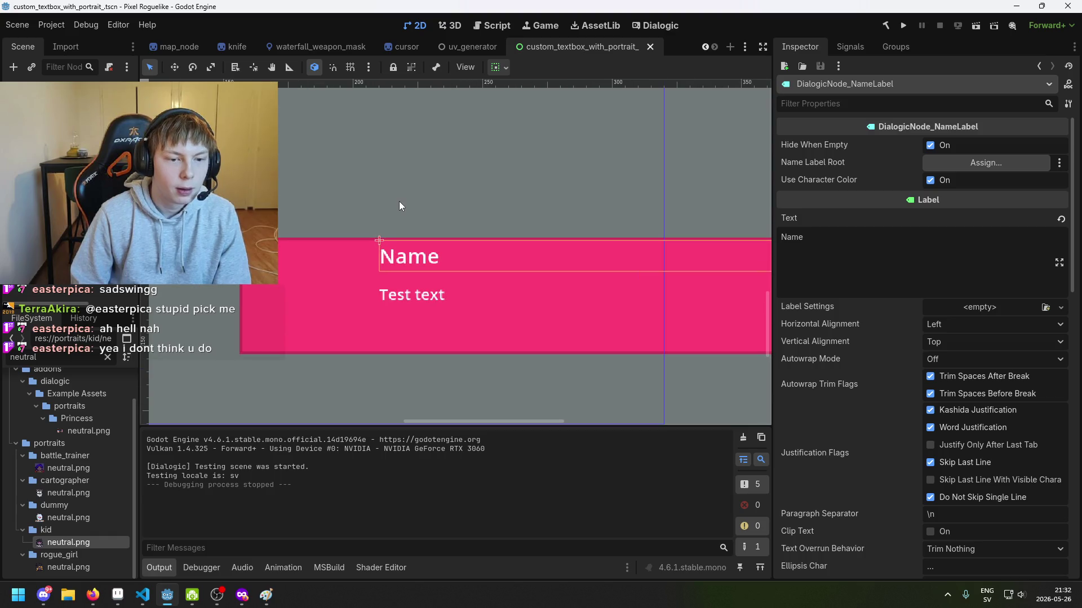
pyautogui.scroll(-2, 383, 254)
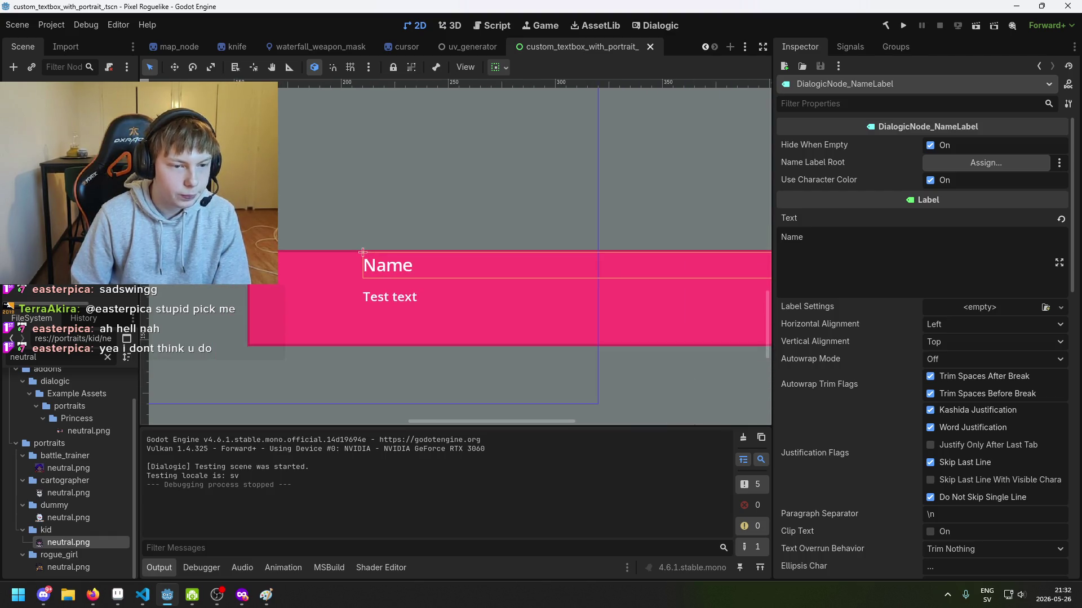
pyautogui.click(362, 252)
pyautogui.click(362, 252)
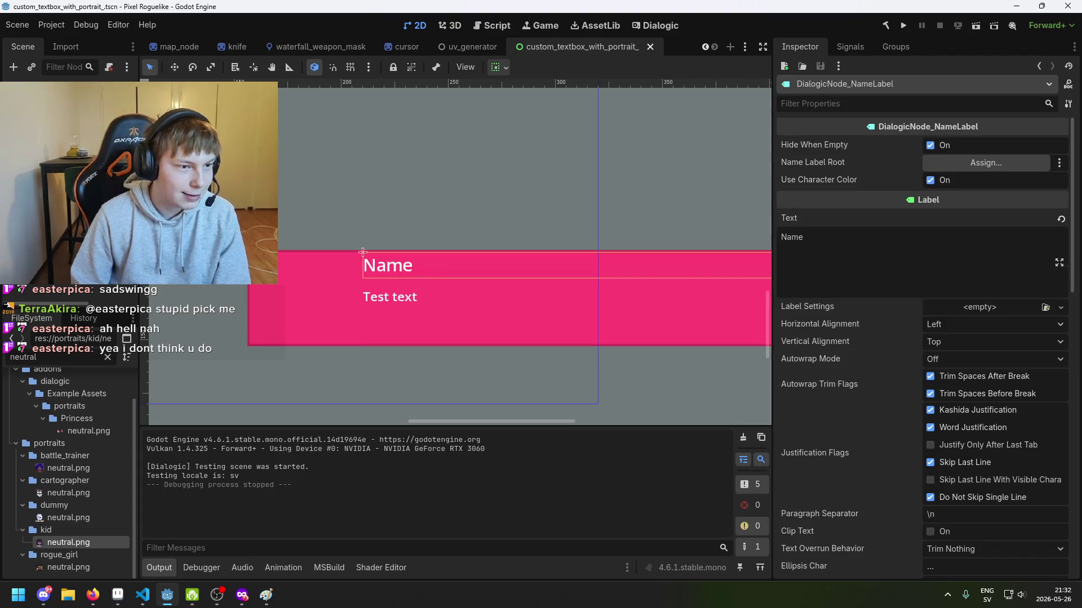
pyautogui.click(296, 297)
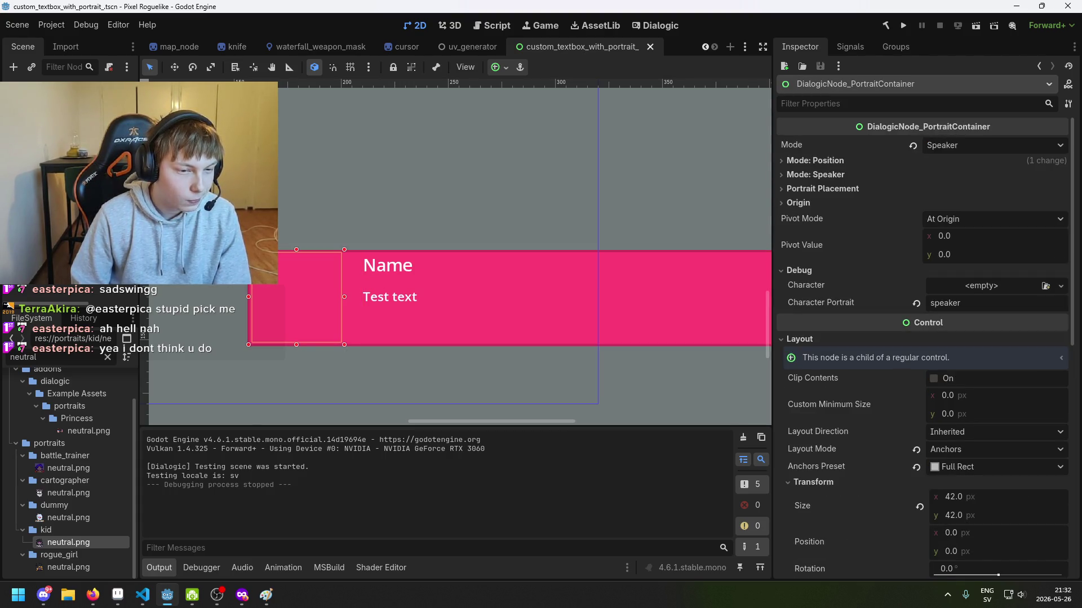
# Cycle through the overlapping PortraitContainer and PortraitBackgroundColor nodes, then select the PortraitPanel.
pyautogui.click(296, 297)
pyautogui.click(296, 296)
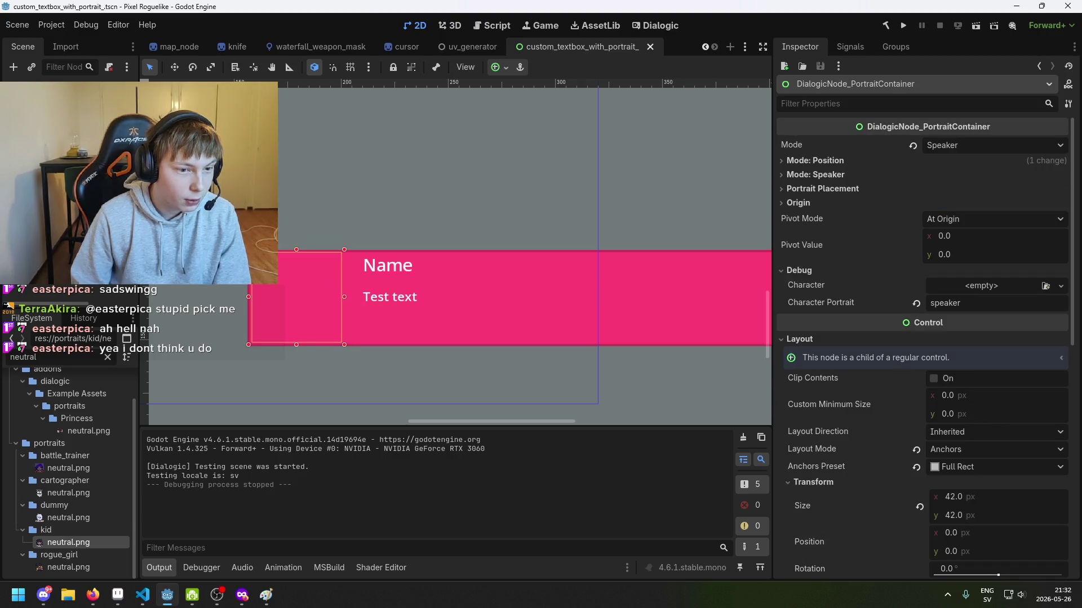
pyautogui.click(296, 297)
pyautogui.click(296, 297)
pyautogui.click(296, 297)
pyautogui.click(296, 297)
pyautogui.click(297, 297)
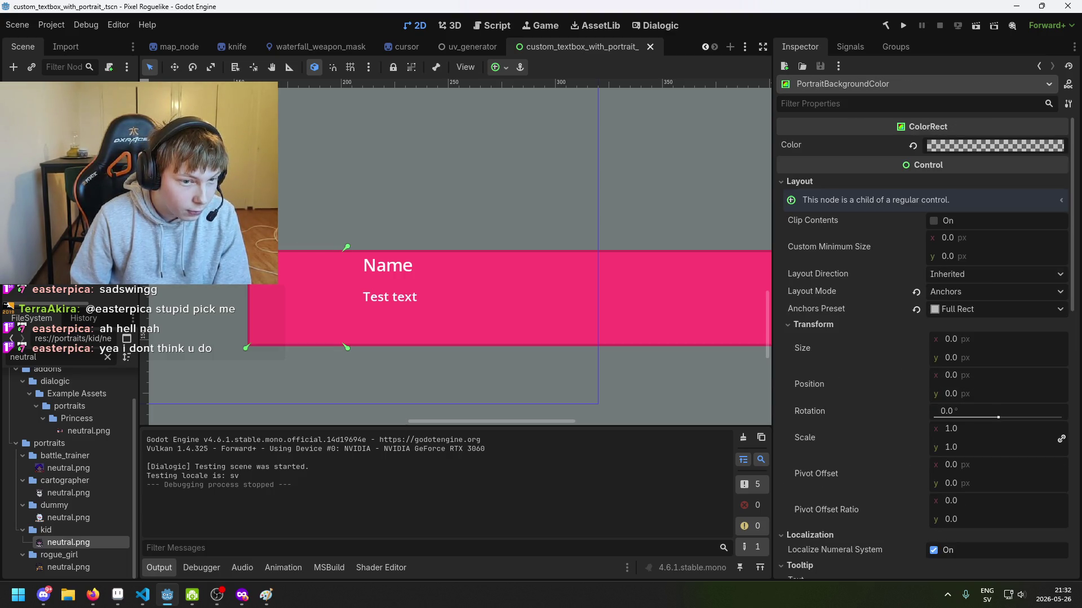
pyautogui.click(296, 297)
pyautogui.click(296, 297)
pyautogui.click(296, 297)
pyautogui.click(296, 297)
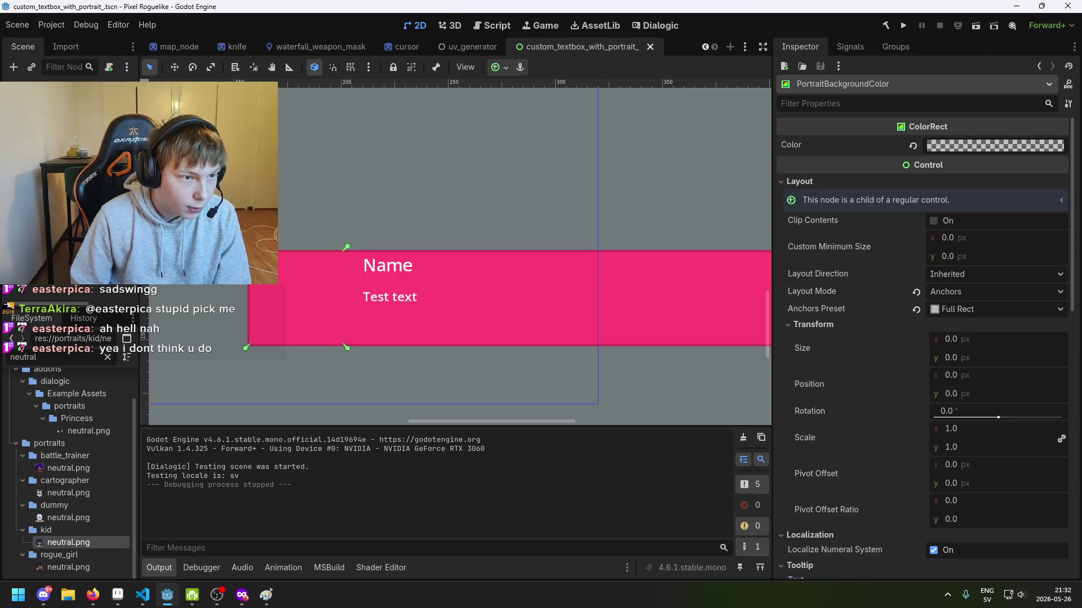
pyautogui.scroll(-1, 286, 244)
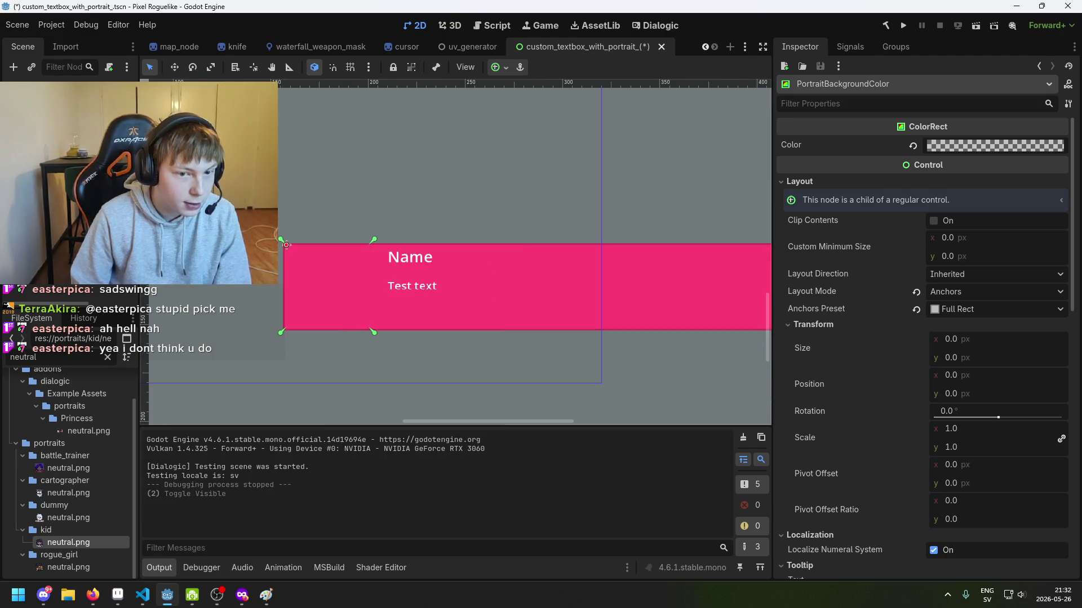
pyautogui.click(286, 245)
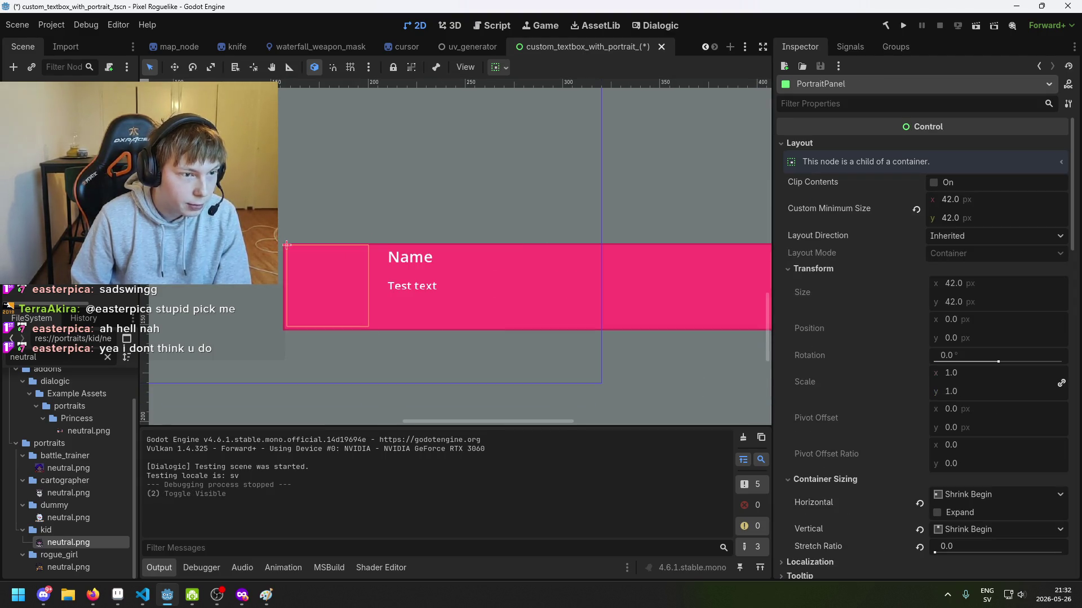
# Duplicate the VBoxContainer column that holds the Name label and Test text.
pyautogui.moveTo(287, 245)
pyautogui.mouseDown()
pyautogui.moveTo(414, 212)
pyautogui.moveTo(232, 229)
pyautogui.mouseUp()
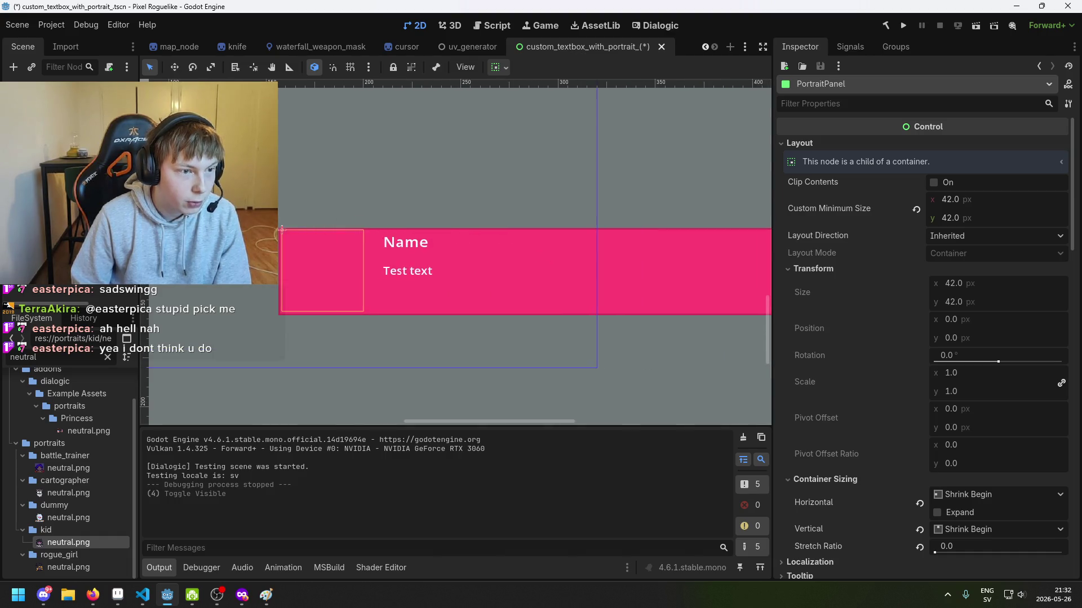
pyautogui.click(282, 230)
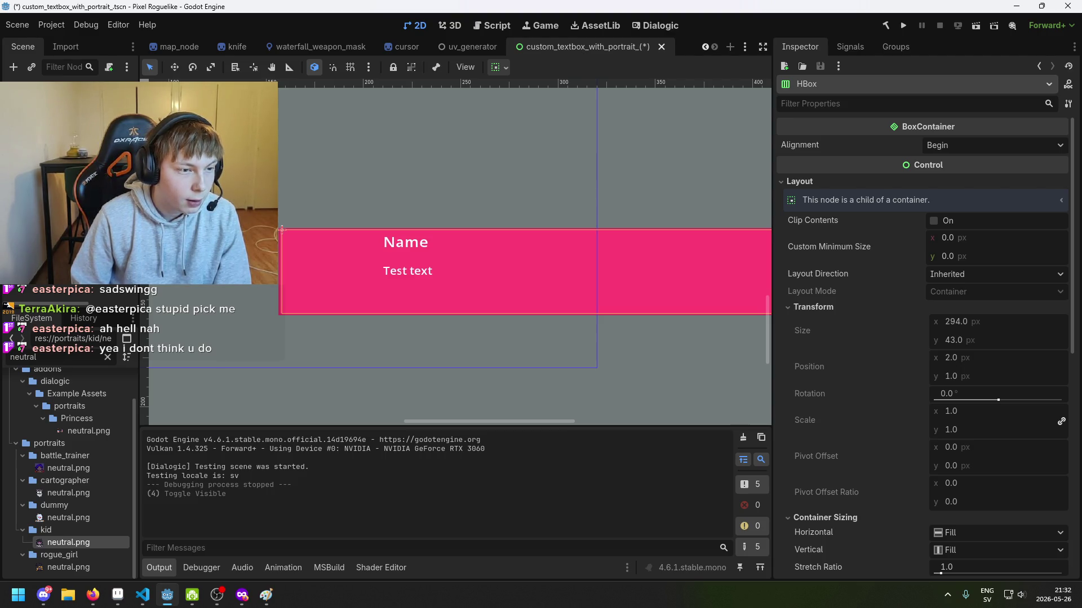
pyautogui.click(383, 230)
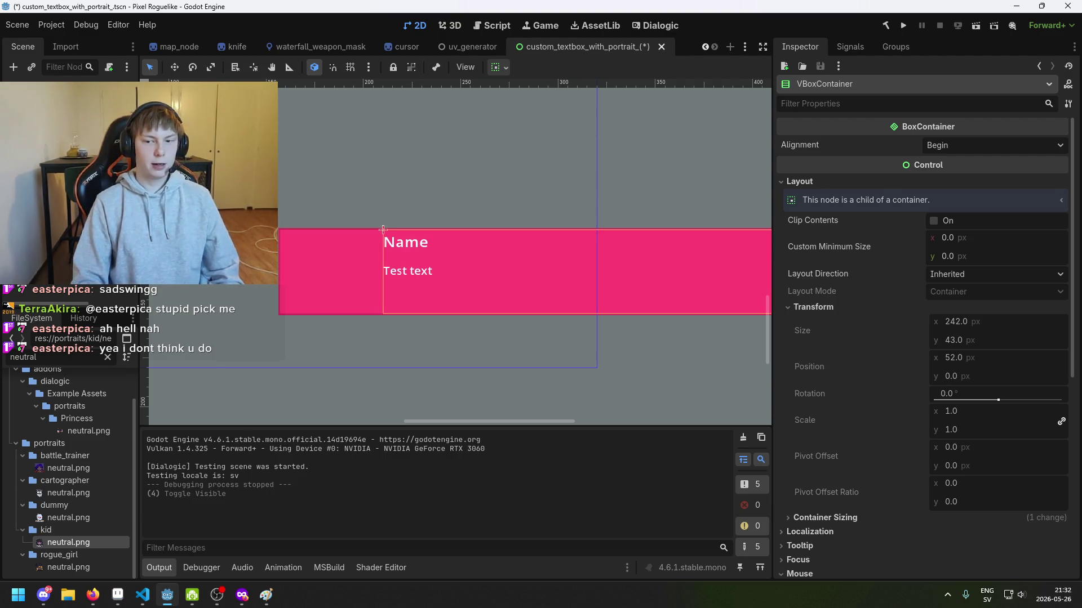
pyautogui.rightClick(84, 179)
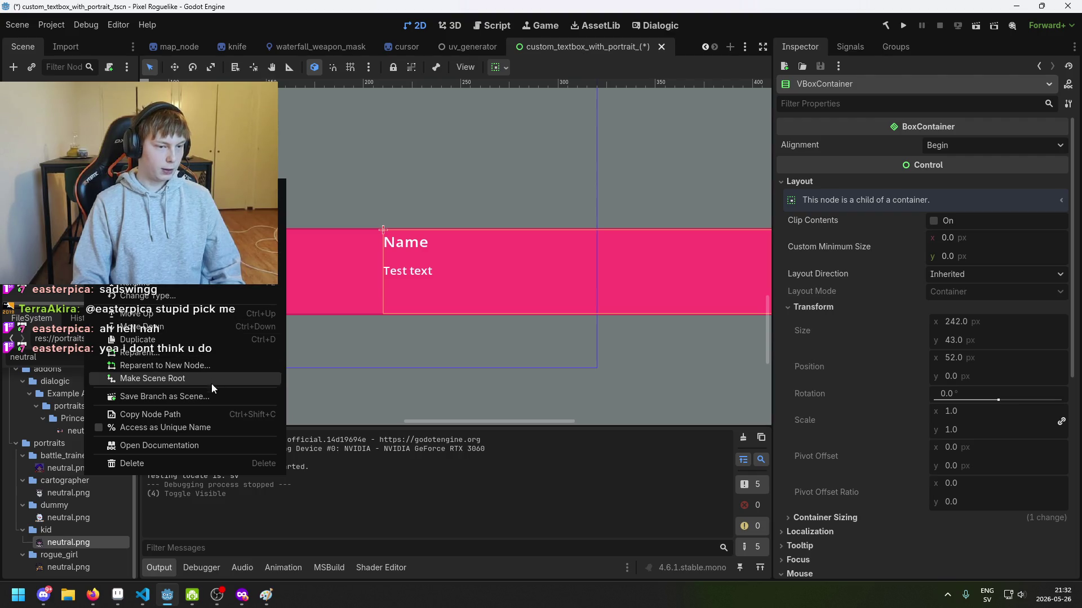
pyautogui.click(197, 341)
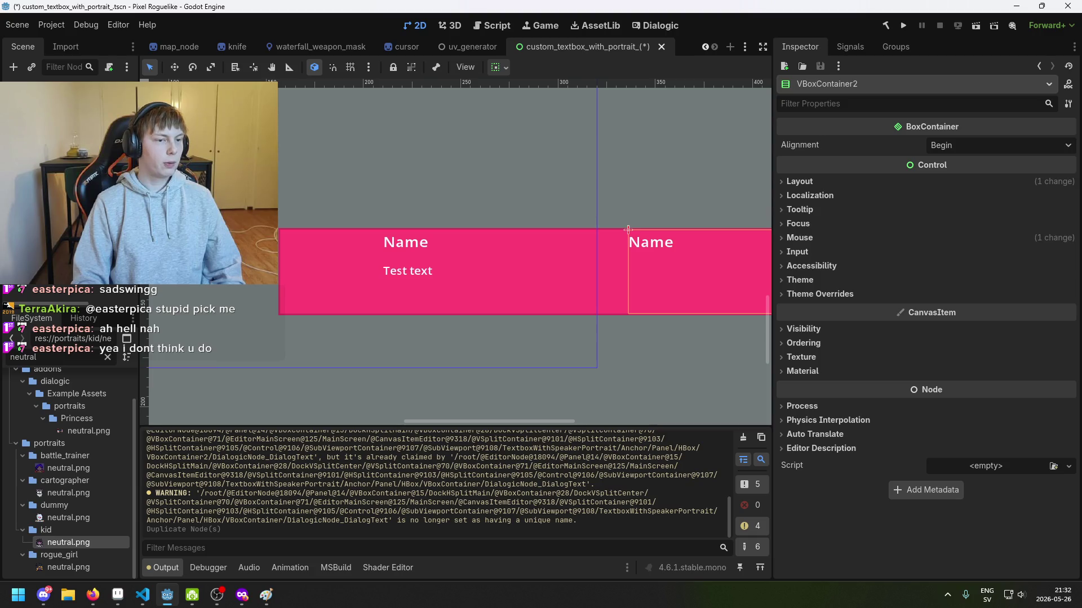
# Move the VBoxContainer2 copy to the textbox's left edge and delete its two copied labels.
pyautogui.moveTo(629, 230); pyautogui.dragTo(282, 230)
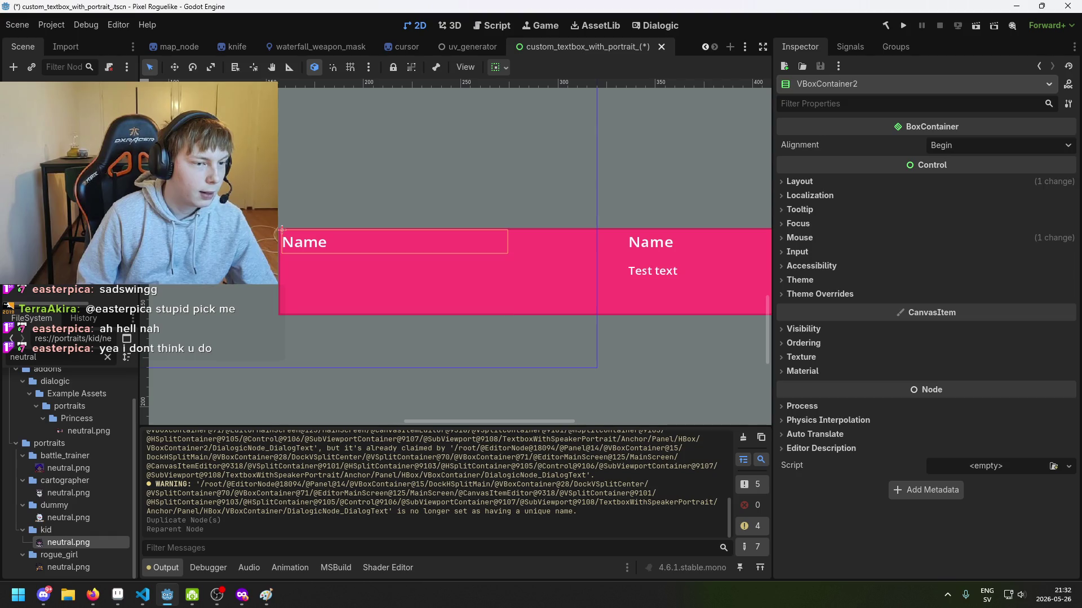
pyautogui.click(281, 230)
pyautogui.keyDown('shift'); pyautogui.click(281, 230); pyautogui.keyUp('shift')
pyautogui.press('Delete')
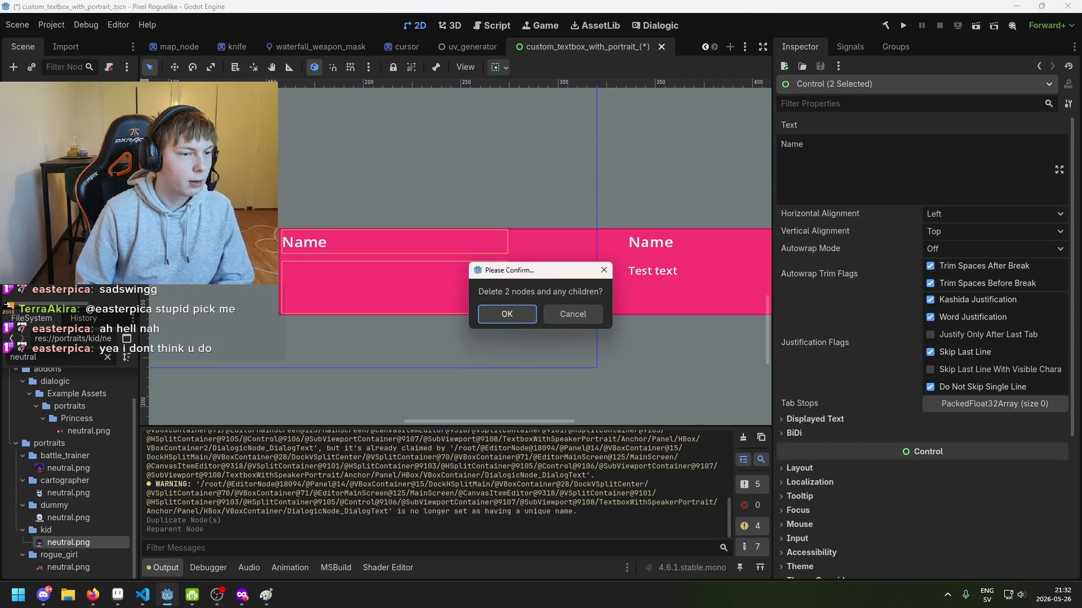
# Confirm removing the copied labels and move PortraitPanel ahead of the text column.
pyautogui.press('Return')
pyautogui.click(282, 230)
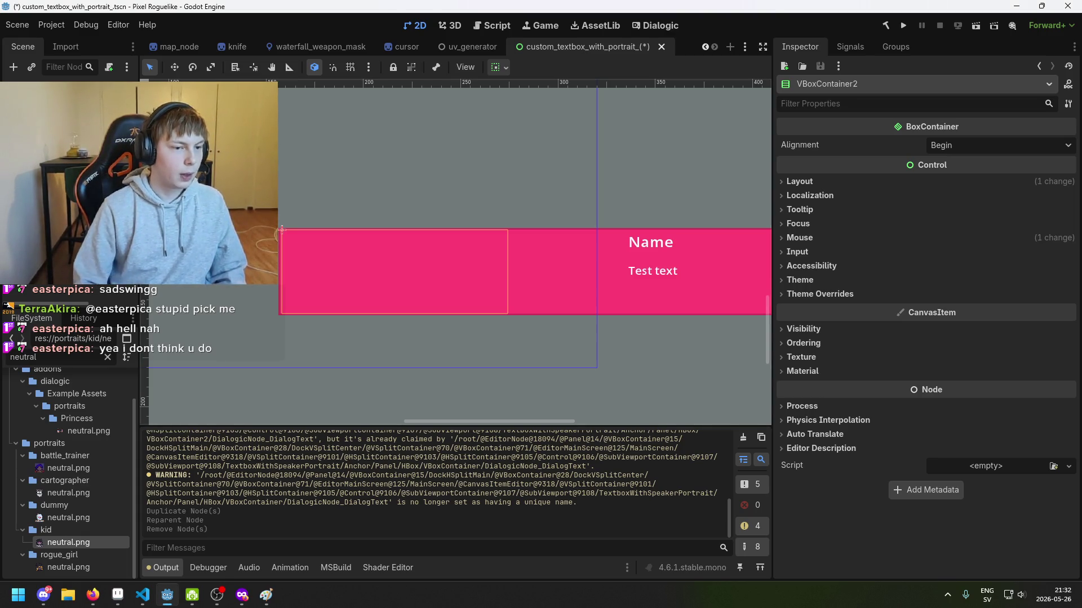
pyautogui.click(628, 230)
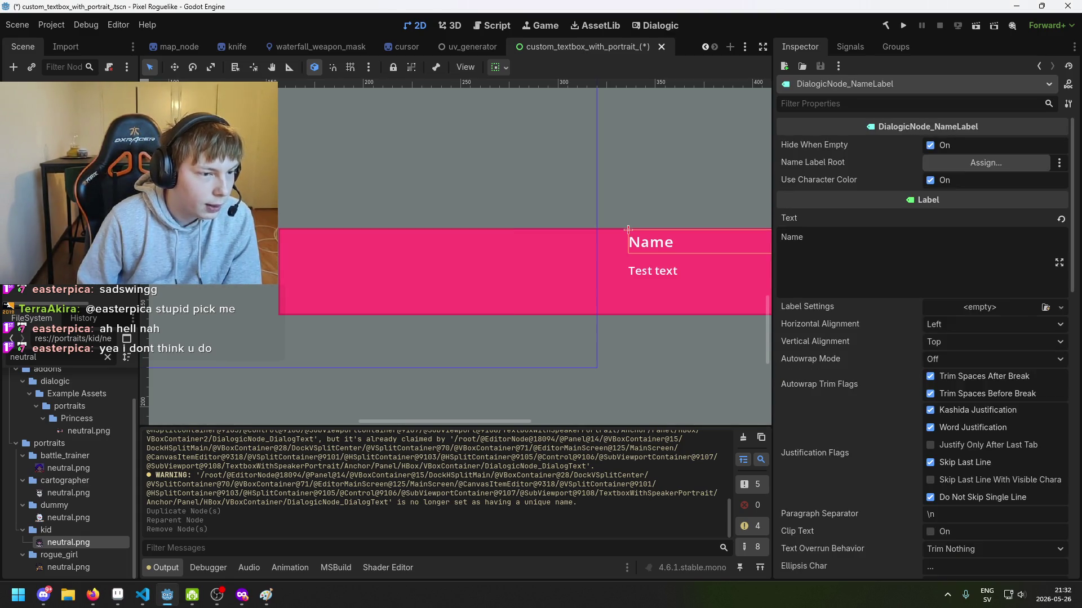
pyautogui.scroll(-3, 440, 242)
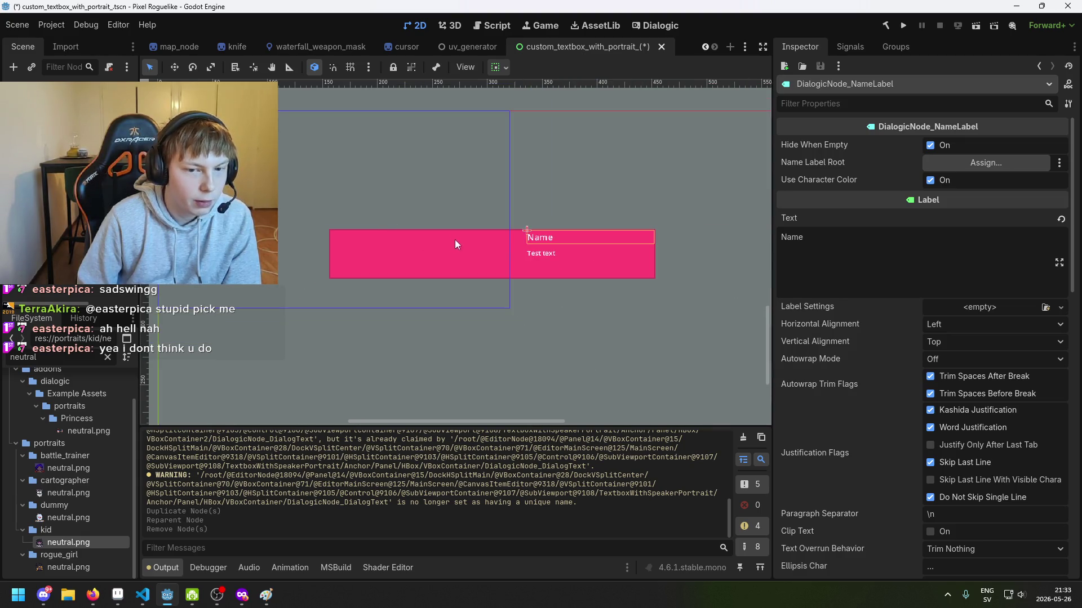
pyautogui.hscroll(3, 455, 253)
pyautogui.scroll(2, 338, 225)
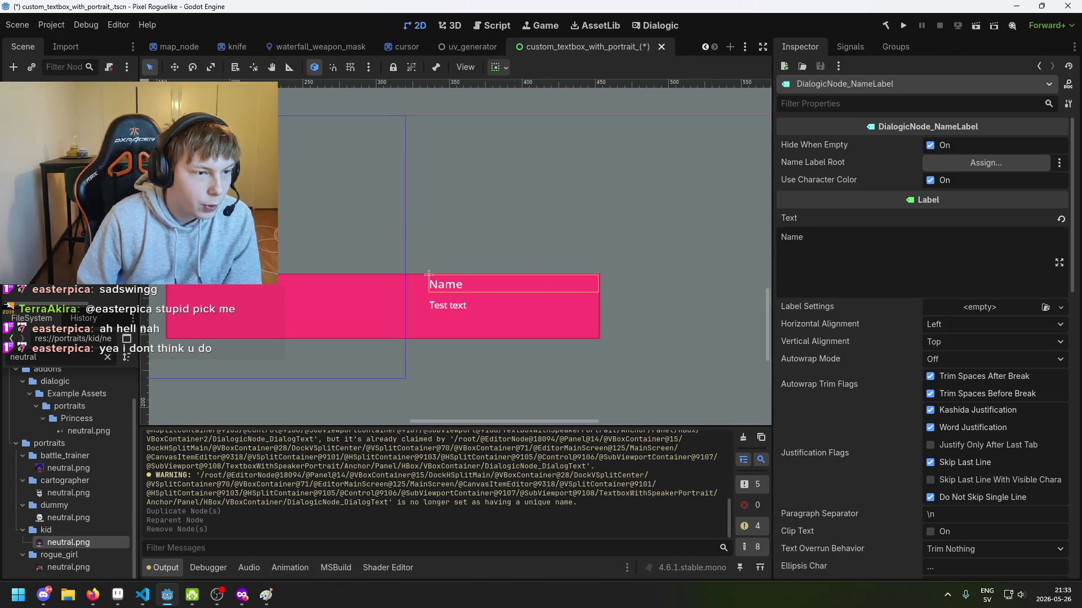
pyautogui.click(383, 304)
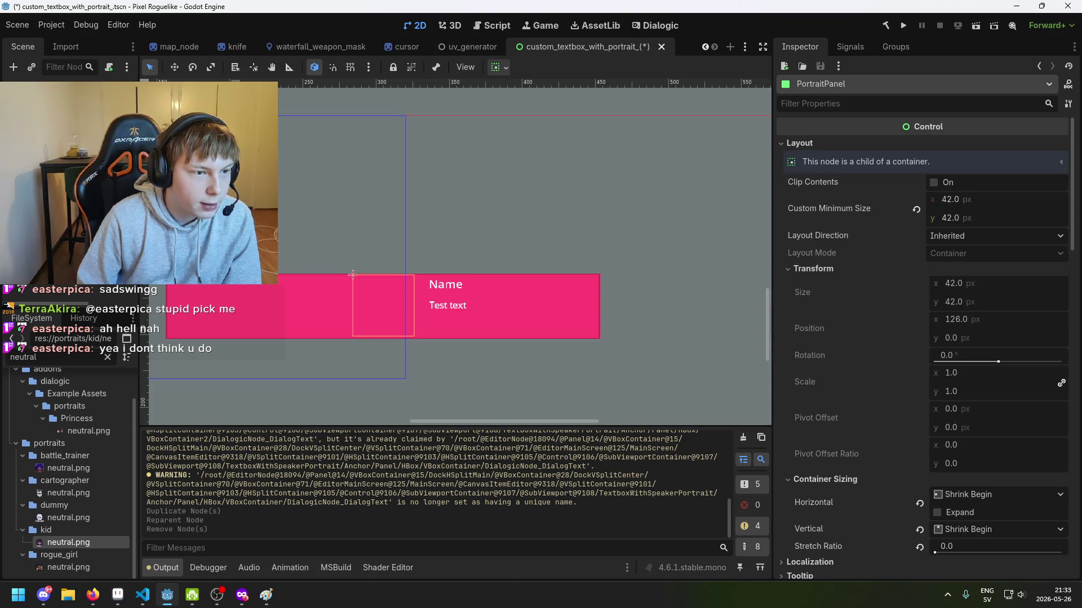
pyautogui.moveTo(68, 237); pyautogui.dragTo(67, 223)
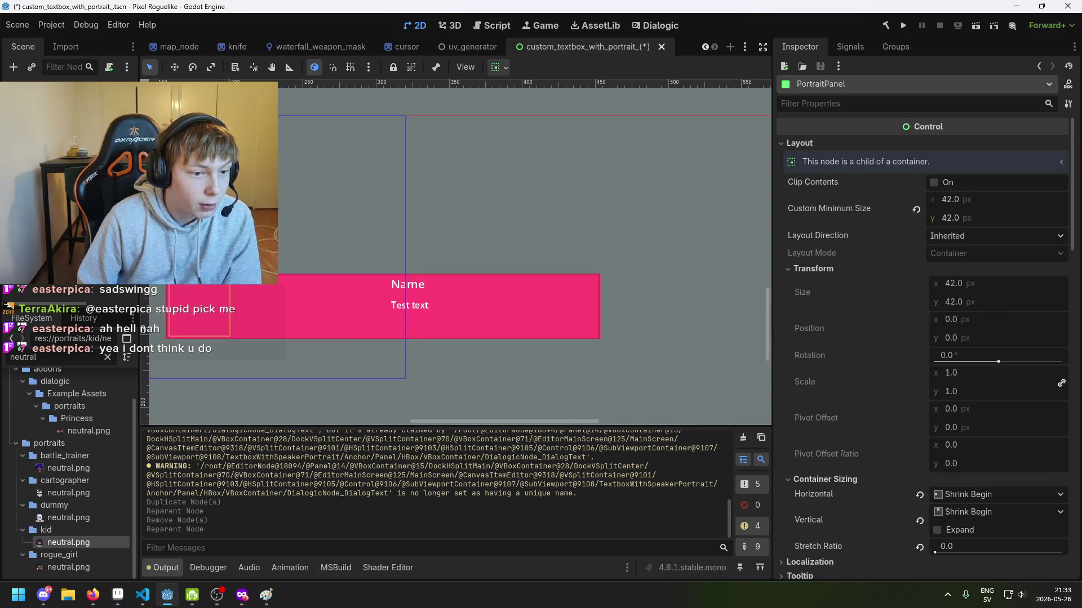
pyautogui.moveTo(265, 283); pyautogui.dragTo(364, 292)
pyautogui.scroll(1, 338, 276)
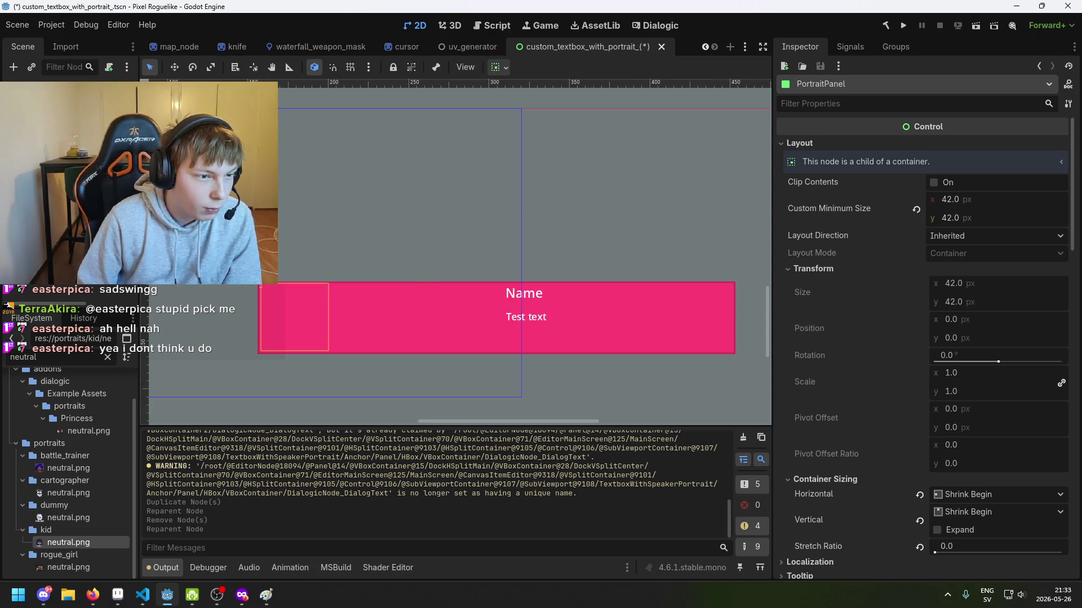
# Move the Name label into VBoxContainer2, at the top of the left column.
pyautogui.click(524, 293)
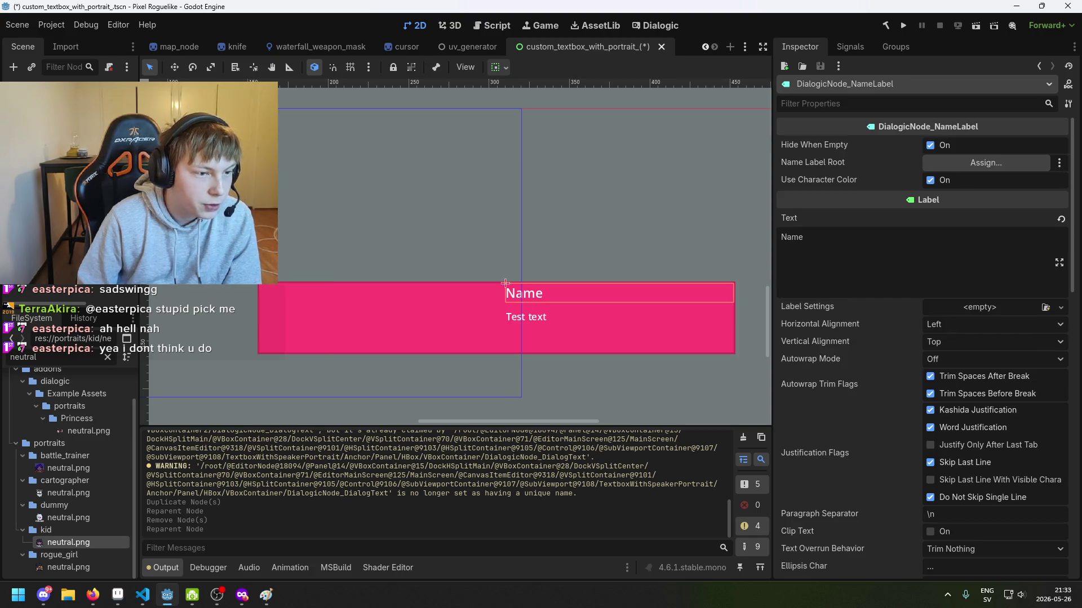
pyautogui.press('f')
pyautogui.scroll(-1, 340, 243)
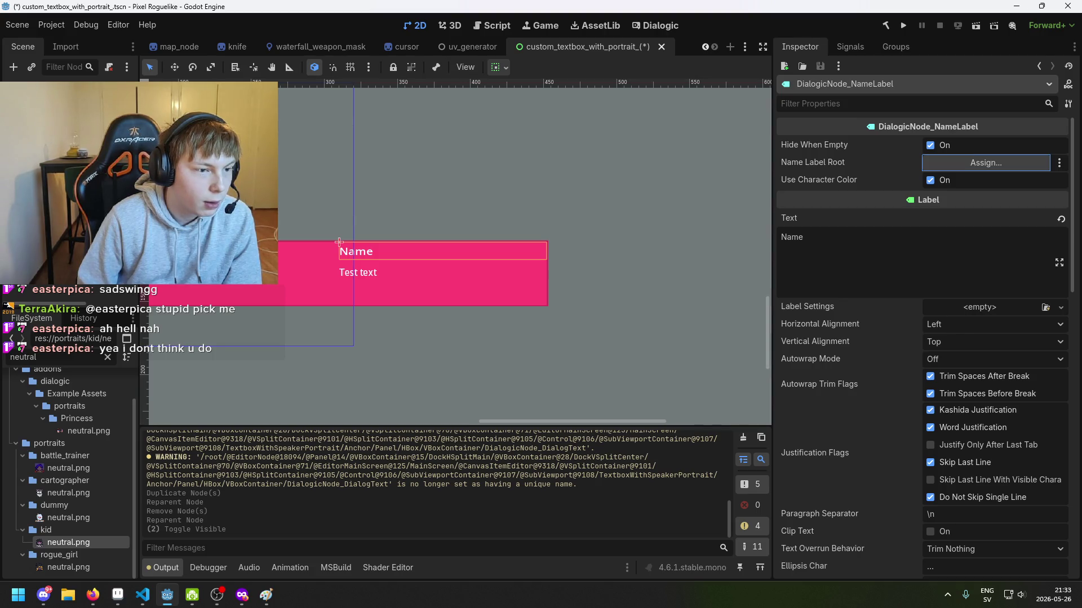
pyautogui.moveTo(339, 242); pyautogui.dragTo(146, 316)
pyautogui.hotkey('ctrl', 'z')
pyautogui.press('f')
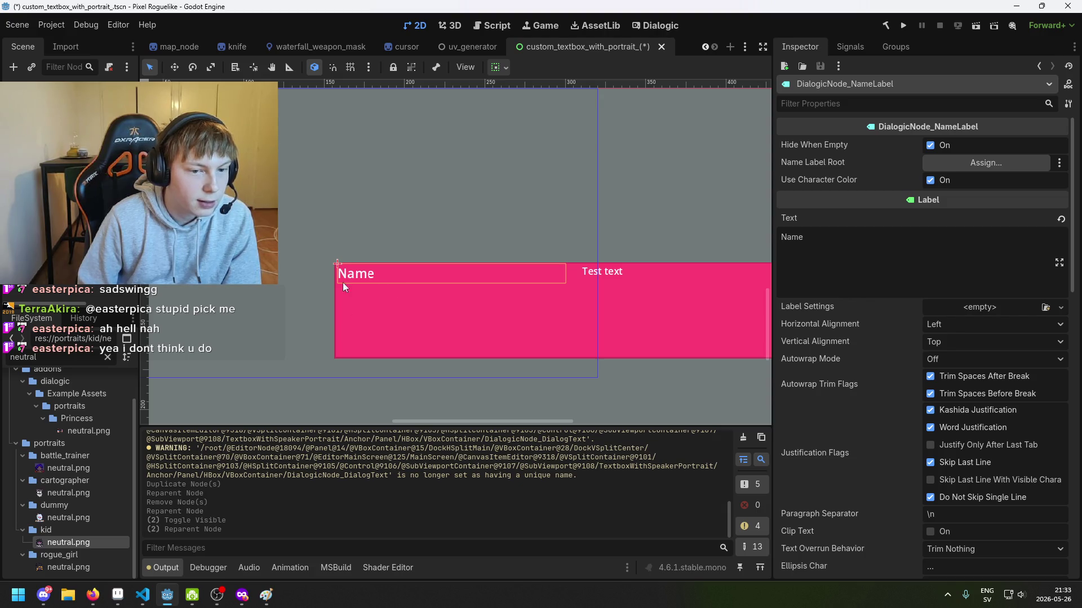
pyautogui.scroll(3, 356, 274)
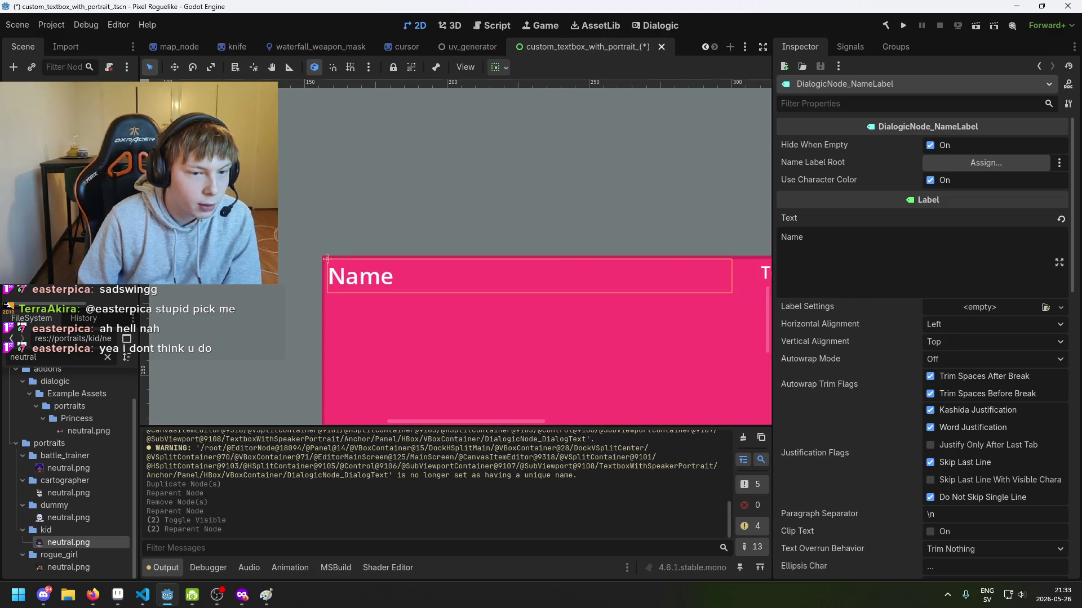
# Reparent the DialogicNode_DialogText node into another container.
pyautogui.click(406, 325)
pyautogui.scroll(-1, 407, 326)
pyautogui.scroll(-1, 401, 286)
pyautogui.scroll(1, 387, 318)
pyautogui.scroll(-1, 364, 287)
pyautogui.hscroll(4, 394, 270)
pyautogui.click(415, 228)
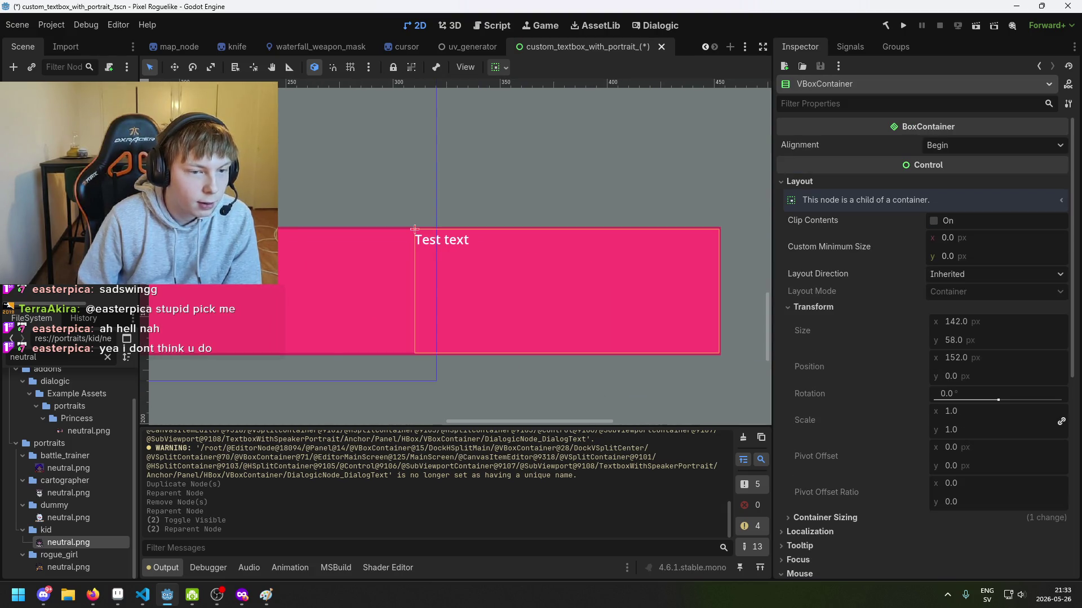
pyautogui.scroll(-1, 299, 249)
pyautogui.moveTo(299, 249); pyautogui.dragTo(425, 258)
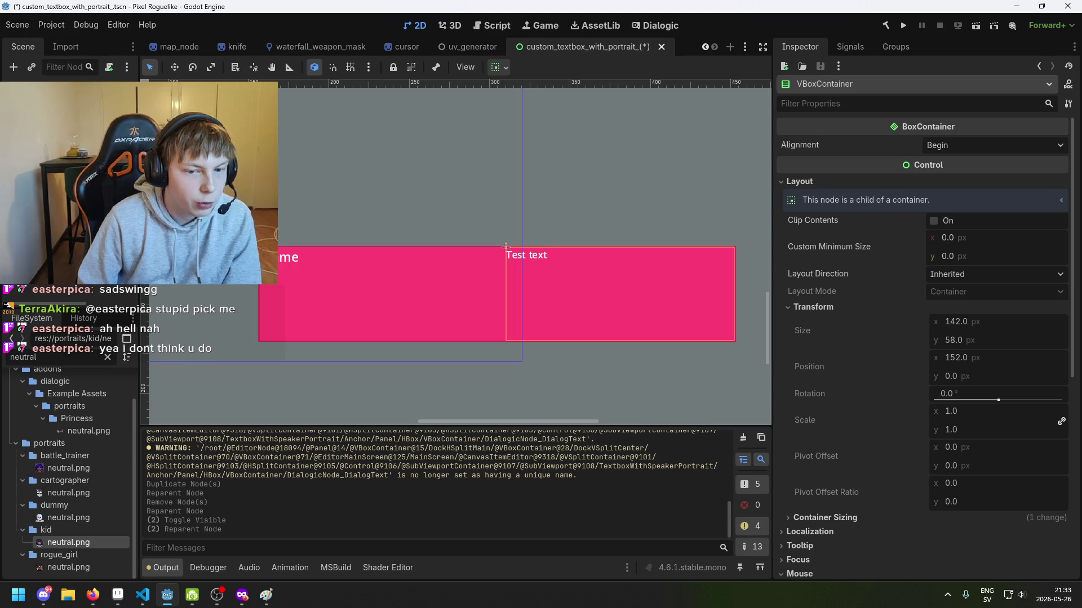
pyautogui.moveTo(505, 246); pyautogui.dragTo(342, 204)
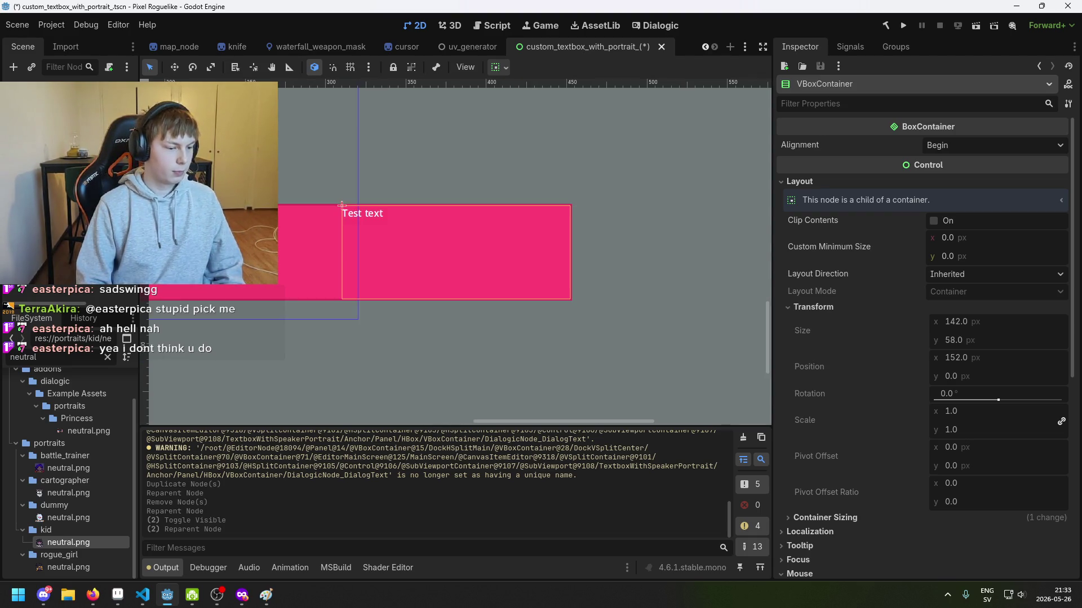
pyautogui.click(341, 205)
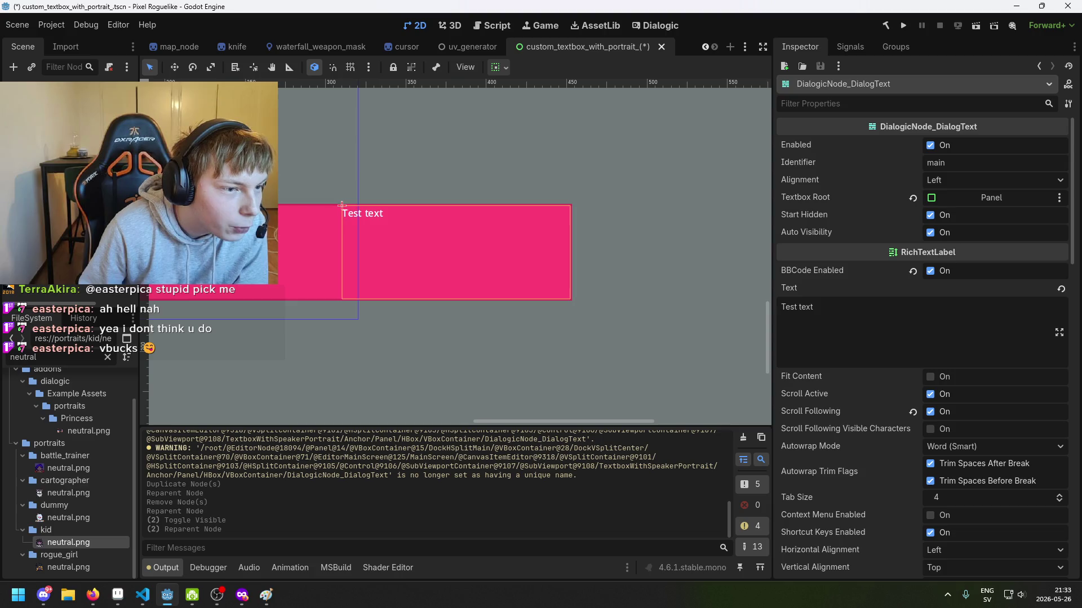
pyautogui.hotkey('ctrl', 'z')
pyautogui.press('f')
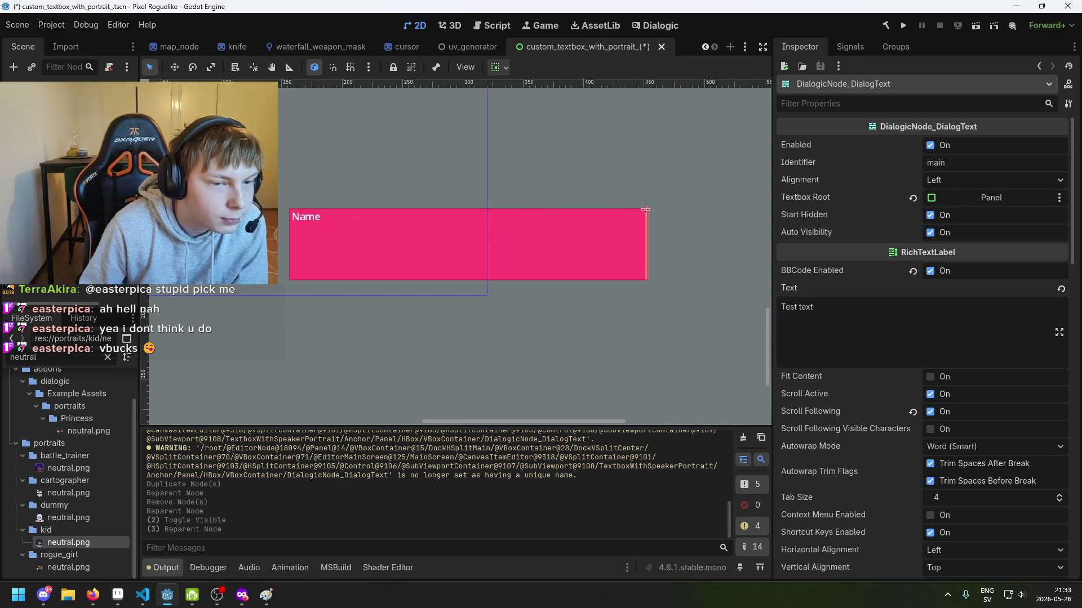
# Select VBoxContainer2, then VBoxContainer, then the overlapping Name label node.
pyautogui.click(67, 169)
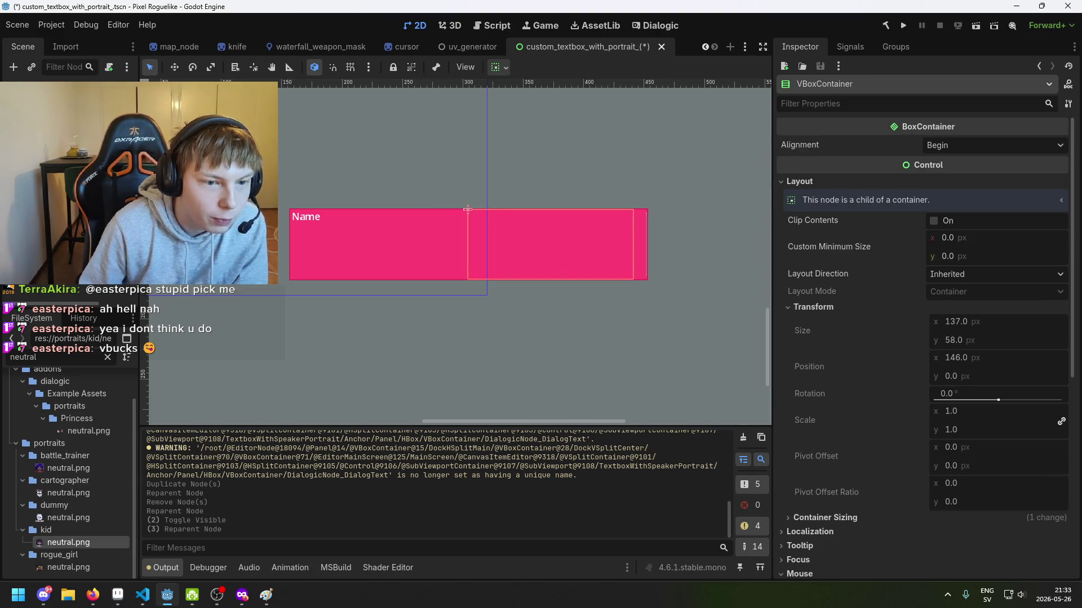
pyautogui.click(467, 209)
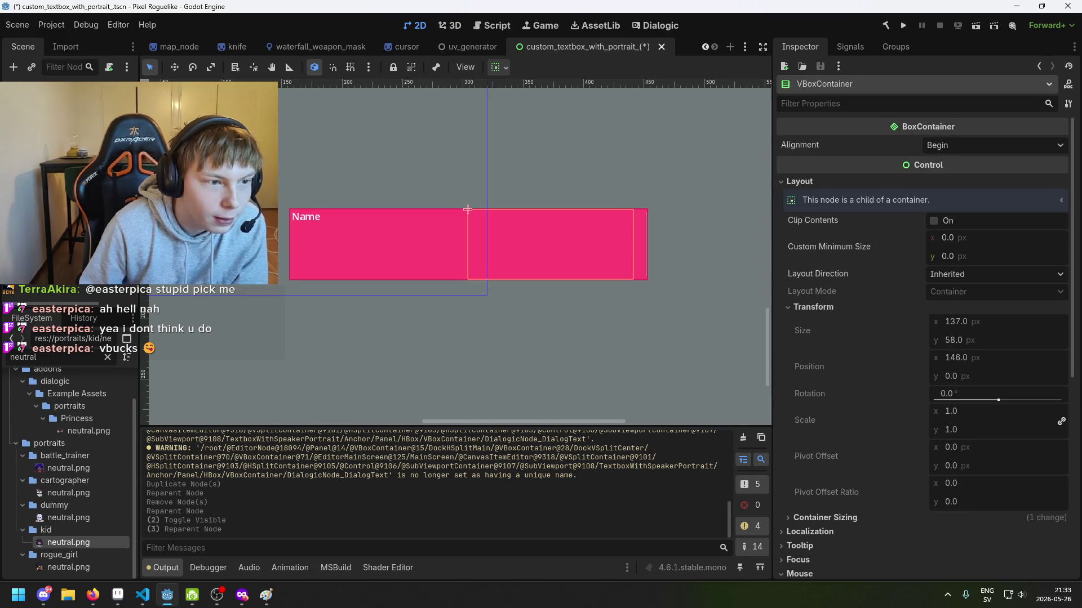
pyautogui.click(293, 214)
pyautogui.click(292, 212)
pyautogui.click(291, 210)
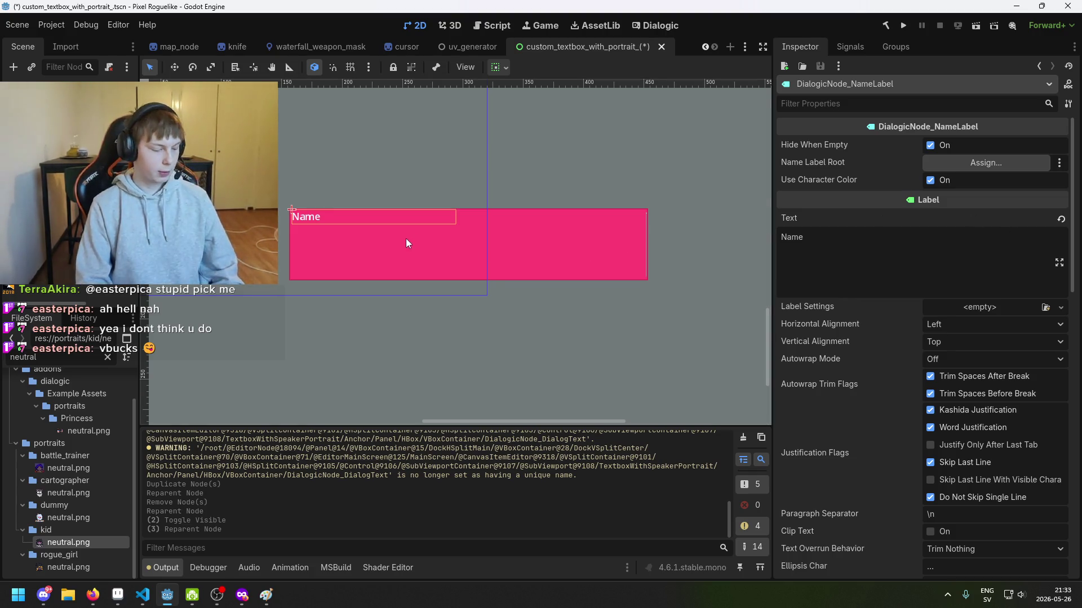
# Set the Name label's horizontal container sizing to Shrink Begin.
pyautogui.scroll(1, 407, 240)
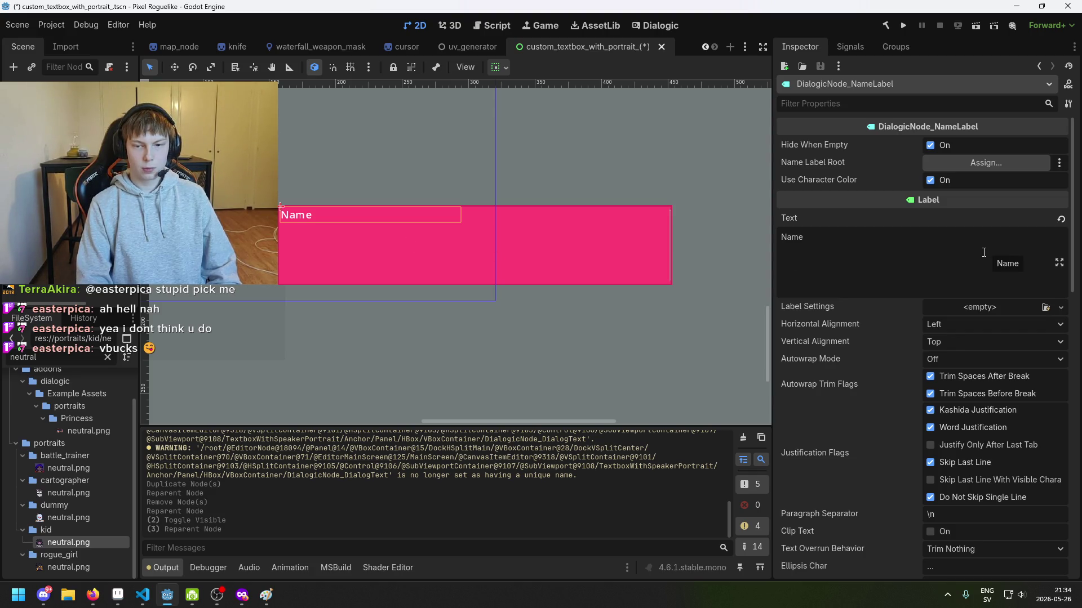
pyautogui.scroll(-1, 970, 321)
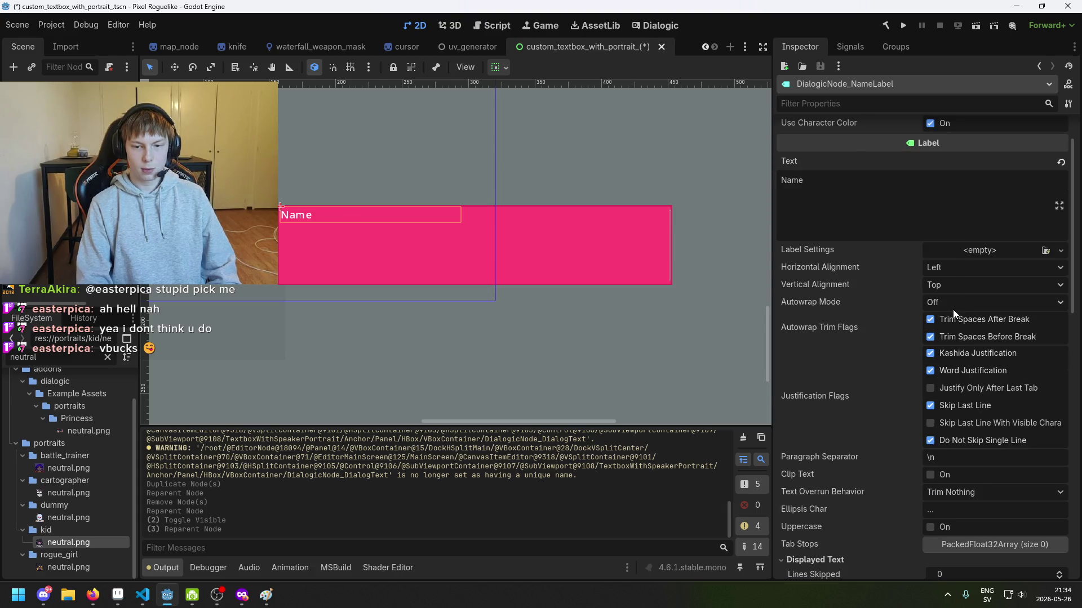
pyautogui.scroll(-4, 951, 300)
pyautogui.scroll(5, 952, 301)
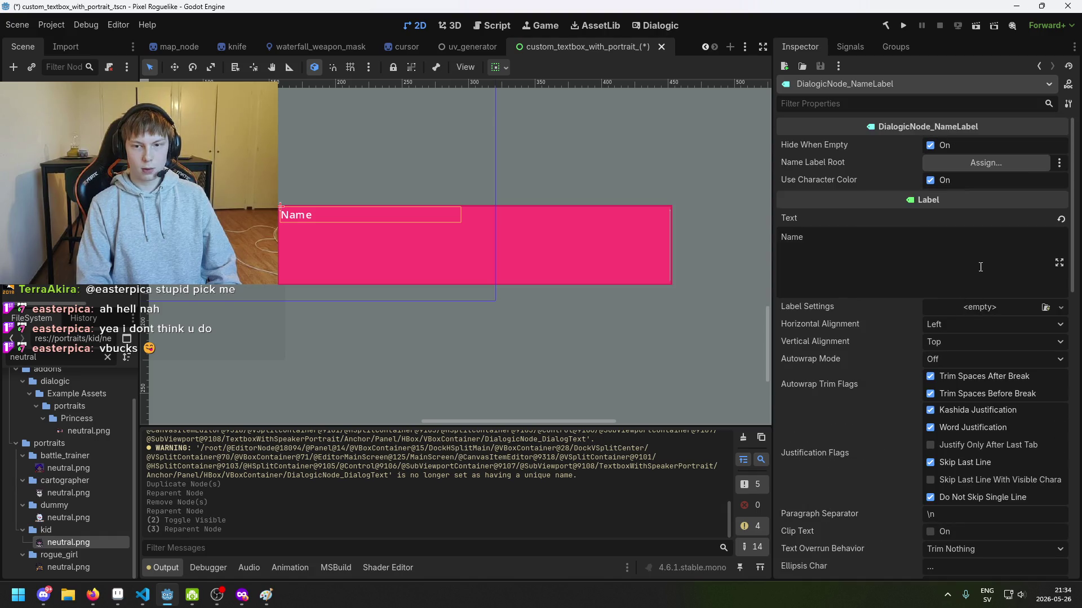
pyautogui.scroll(-5, 896, 277)
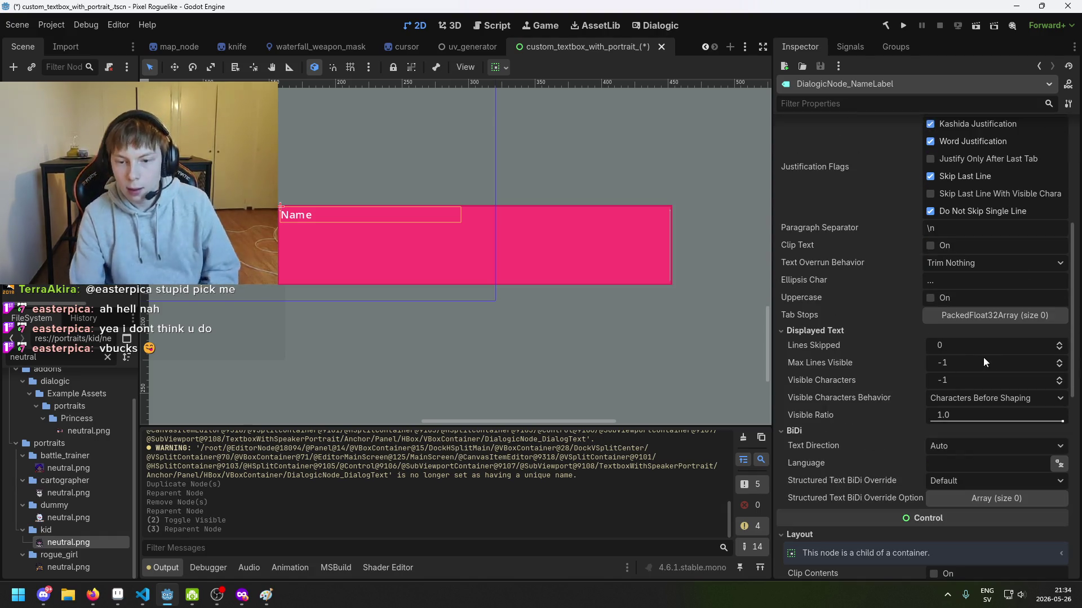
pyautogui.scroll(-3, 928, 391)
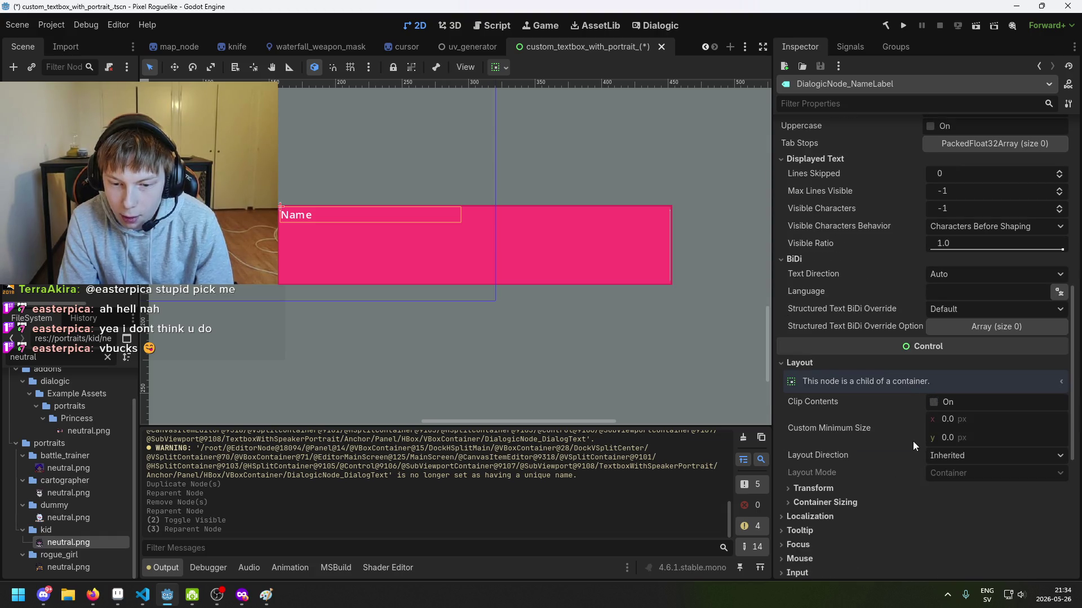
pyautogui.scroll(-2, 914, 437)
pyautogui.click(858, 389)
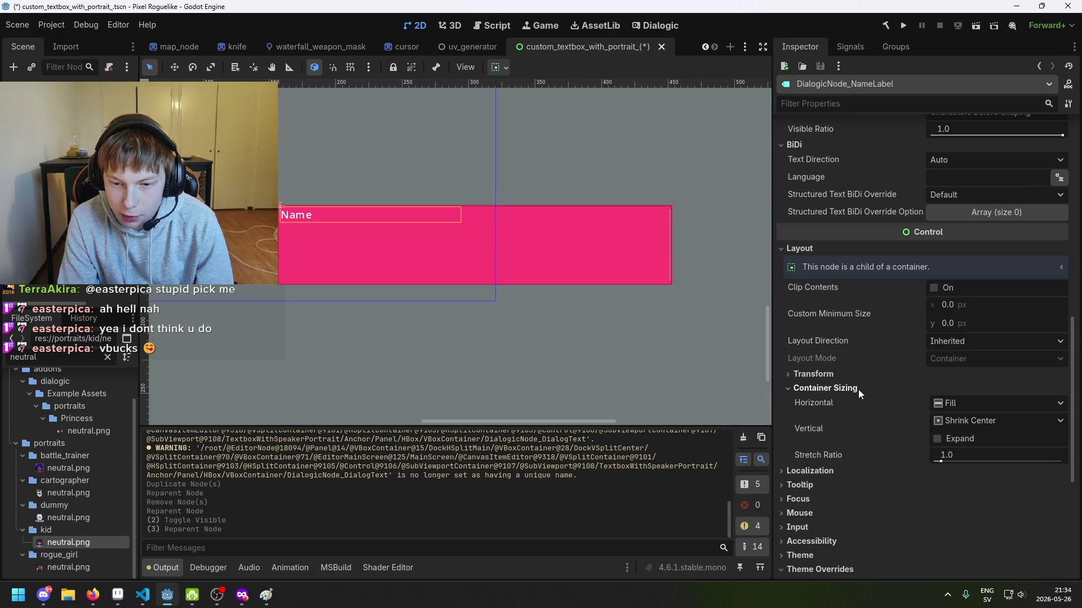
pyautogui.click(994, 405)
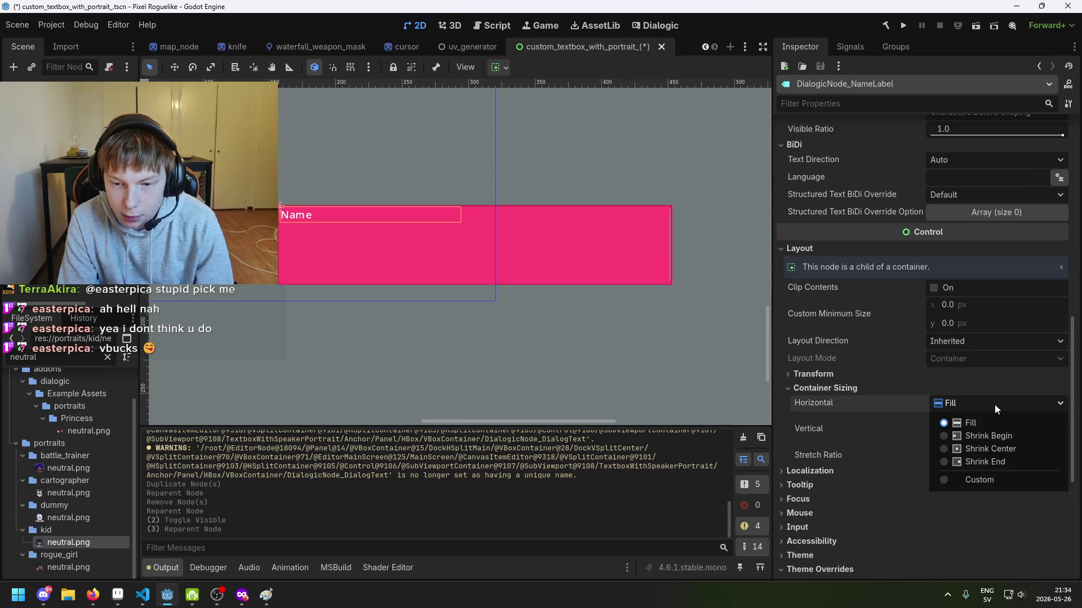
pyautogui.click(996, 435)
# Delete the VBoxContainer node from the textbox scene.
pyautogui.scroll(3, 359, 245)
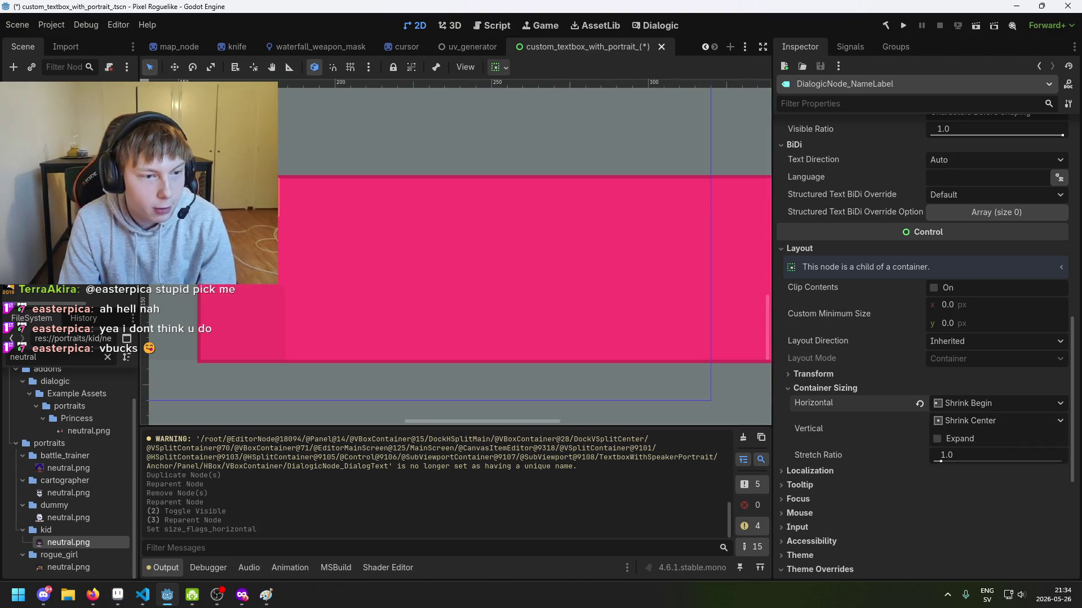
pyautogui.scroll(-3, 498, 238)
pyautogui.scroll(-1, 535, 231)
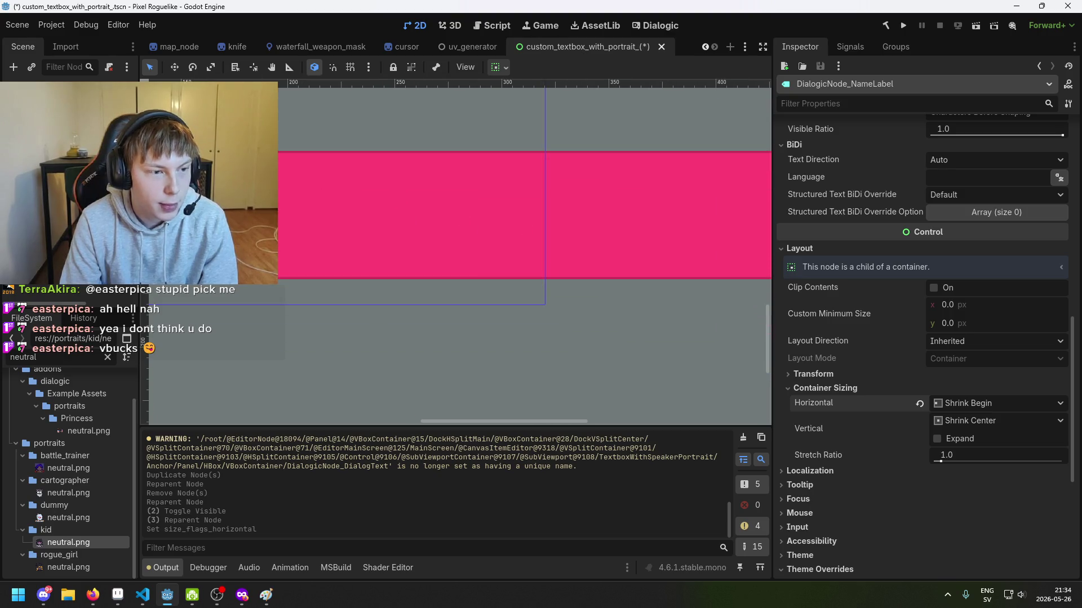
pyautogui.press('Up')
pyautogui.press('Up')
pyautogui.press('Up')
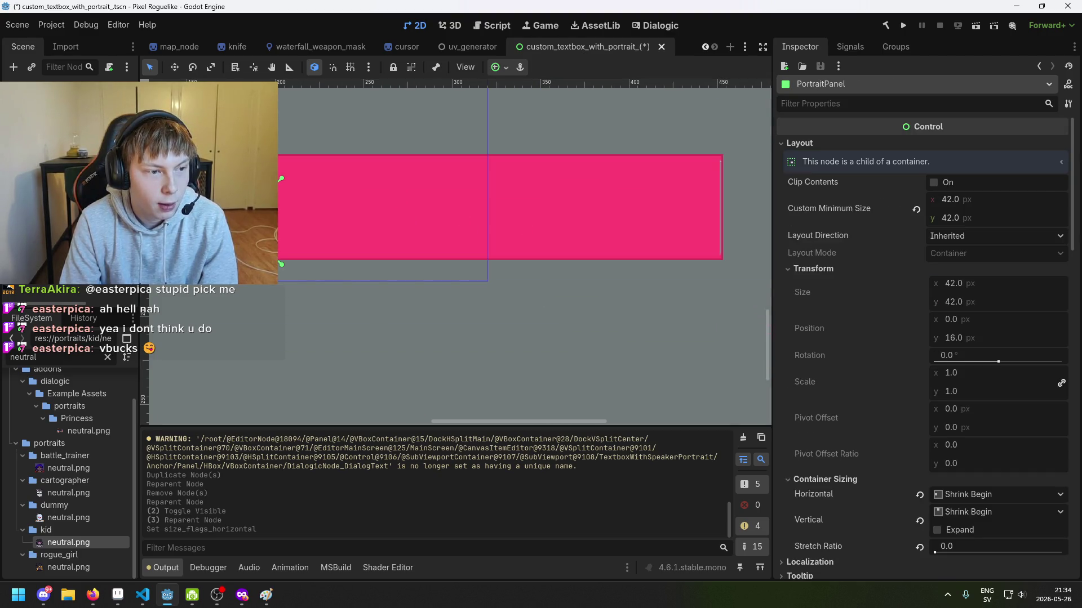
pyautogui.press('Down')
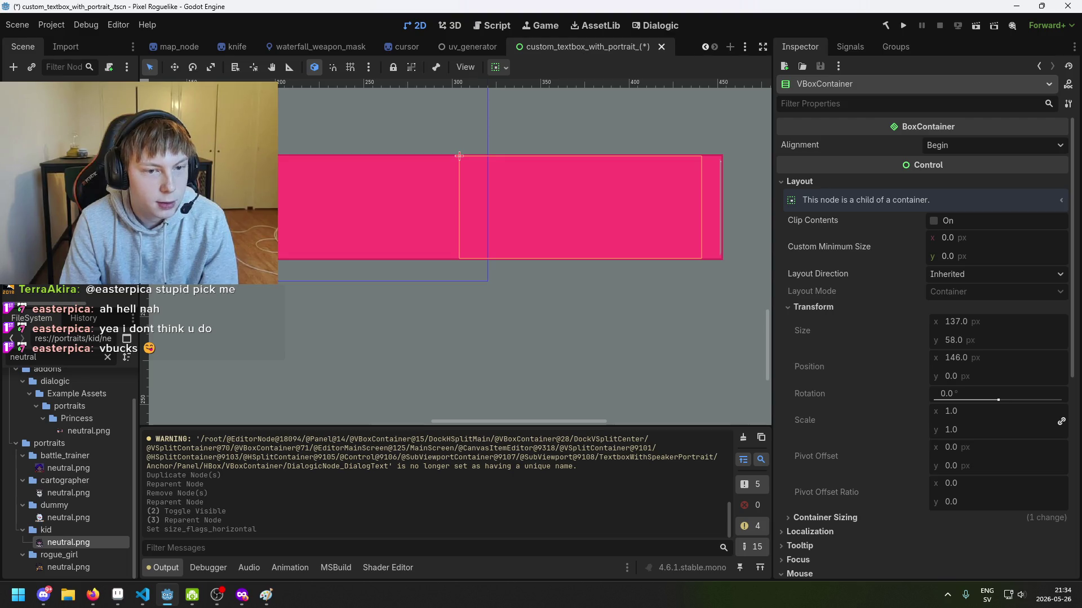
pyautogui.press('Down')
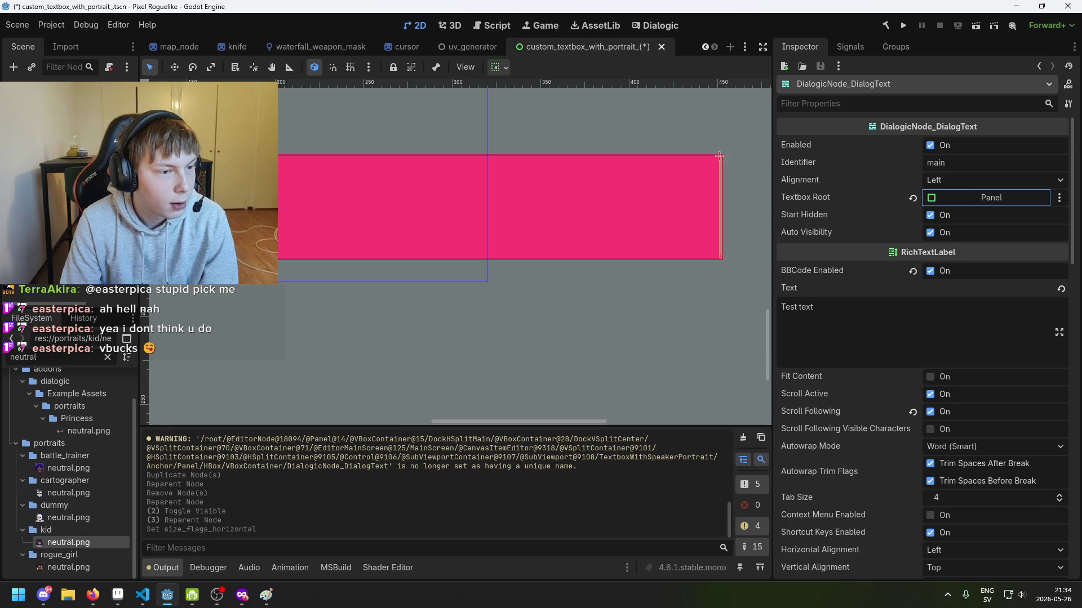
pyautogui.press('Up')
pyautogui.press('Delete')
pyautogui.press('Return')
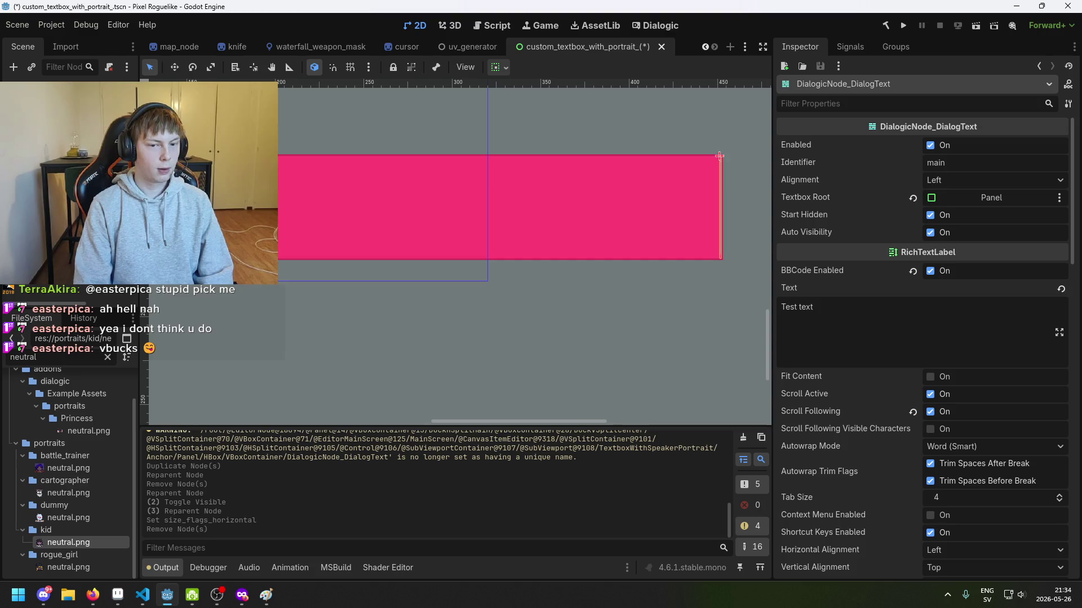
pyautogui.click(892, 313)
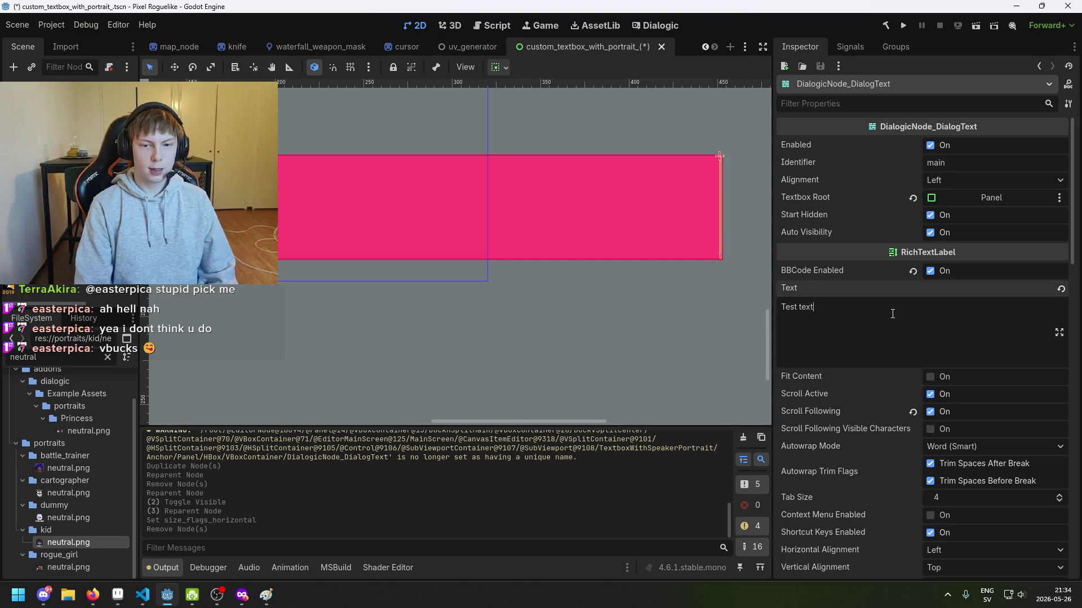
# Move the portrait panel to the textbox's right edge.
pyautogui.scroll(9, 731, 263)
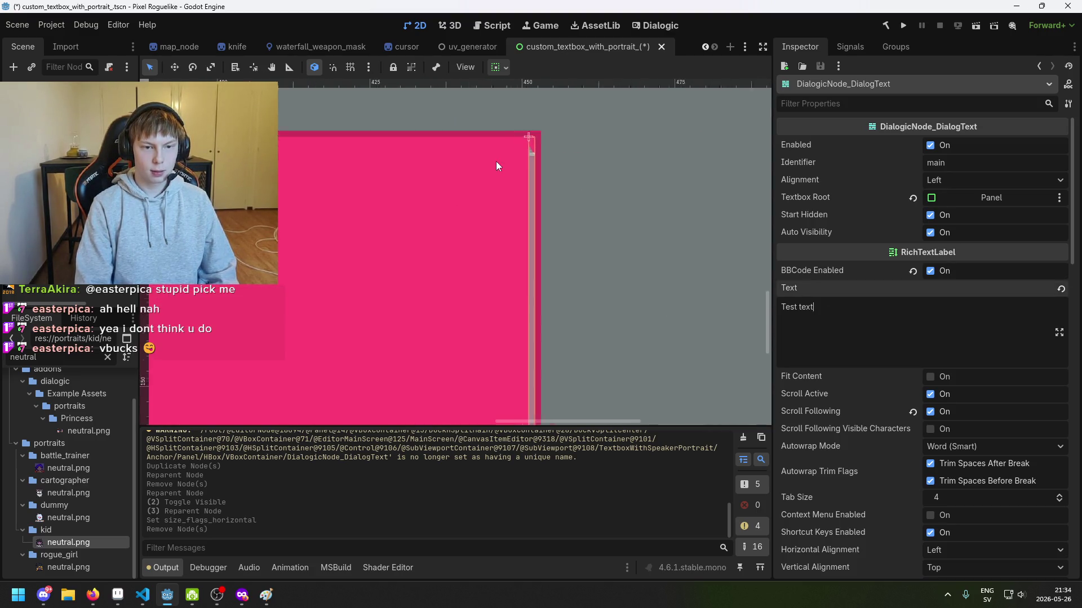
pyautogui.scroll(-8, 552, 158)
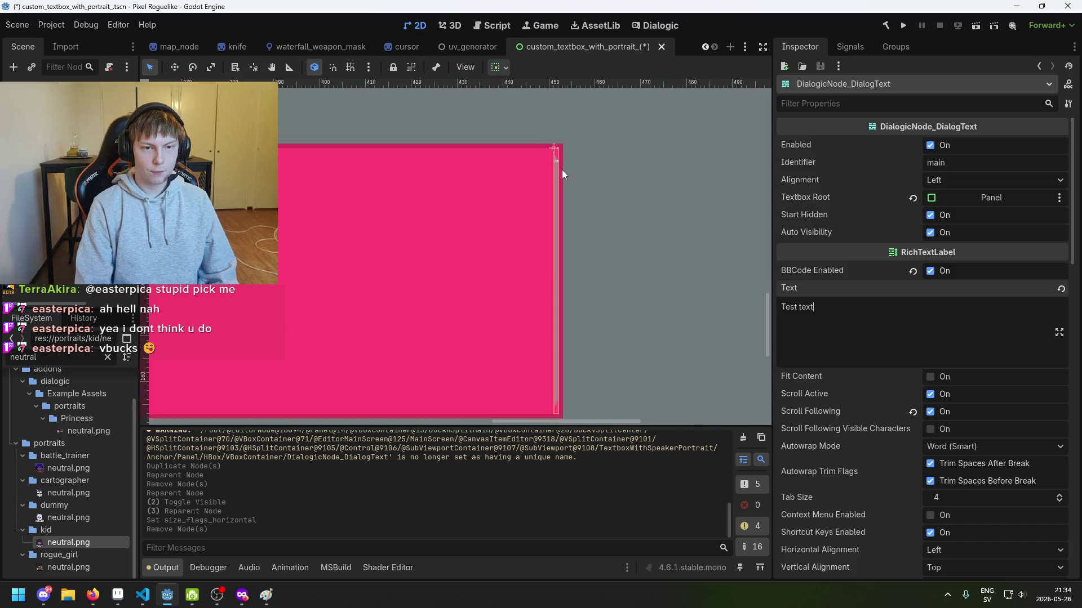
pyautogui.scroll(-3, 635, 203)
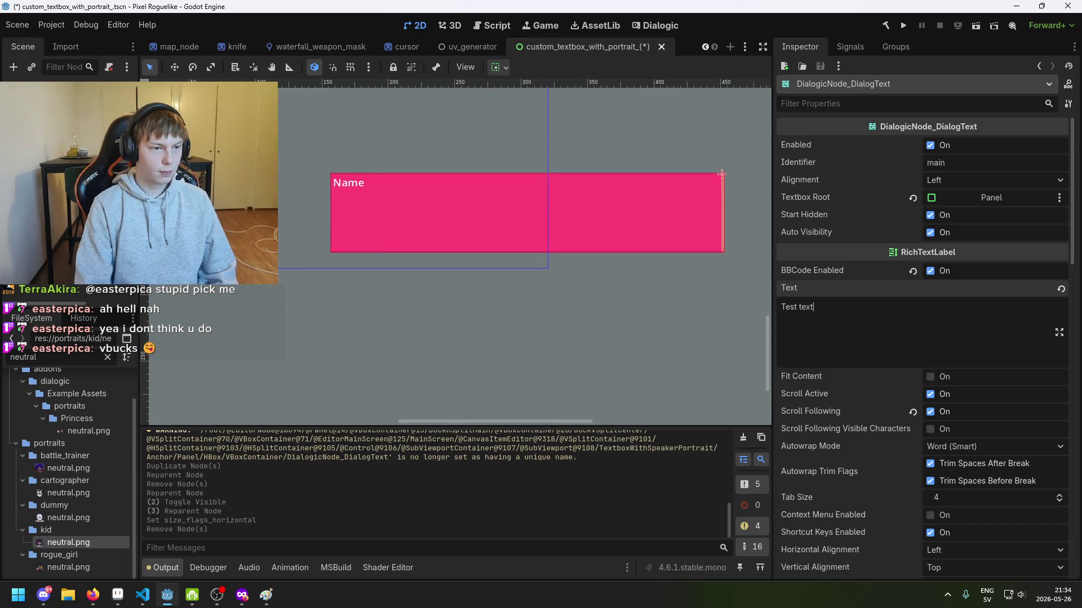
pyautogui.hscroll(5, 459, 253)
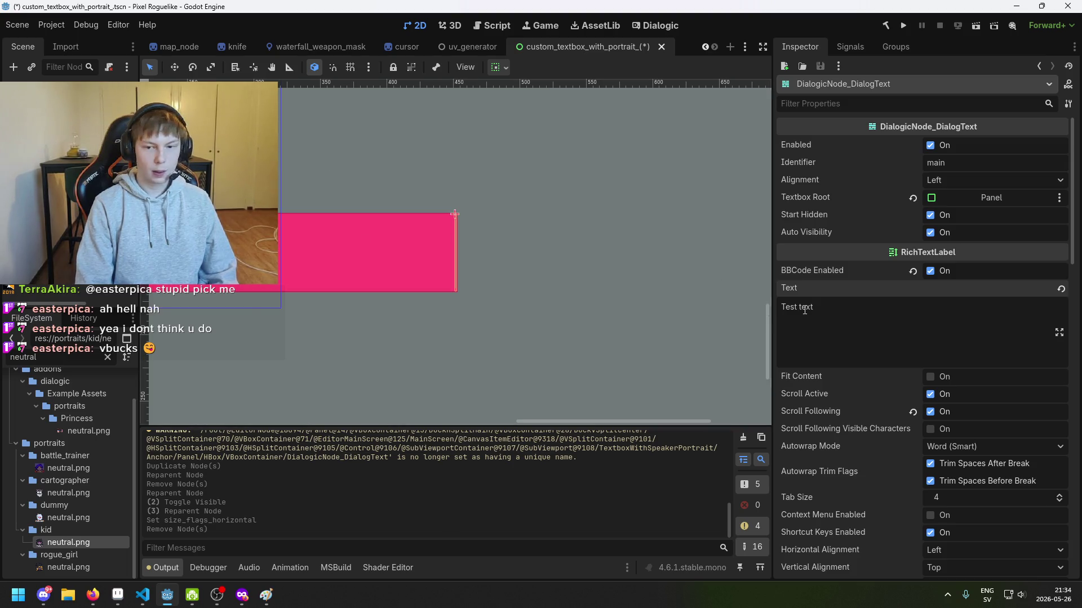
pyautogui.scroll(-5, 963, 371)
pyautogui.scroll(-5, 963, 370)
pyautogui.scroll(10, 977, 388)
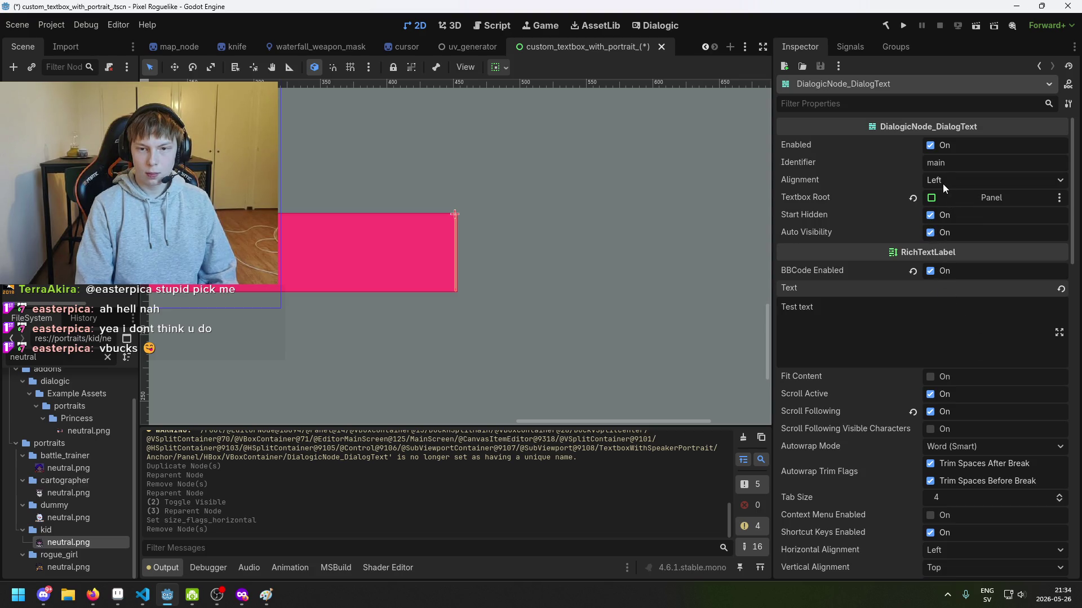
pyautogui.hscroll(-5, 451, 265)
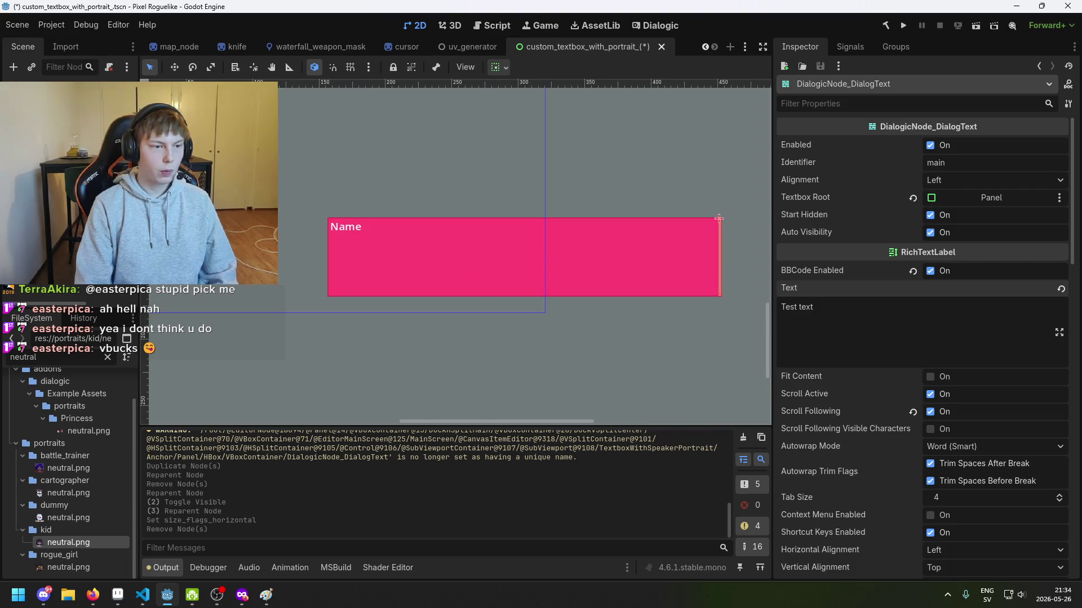
pyautogui.click(329, 239)
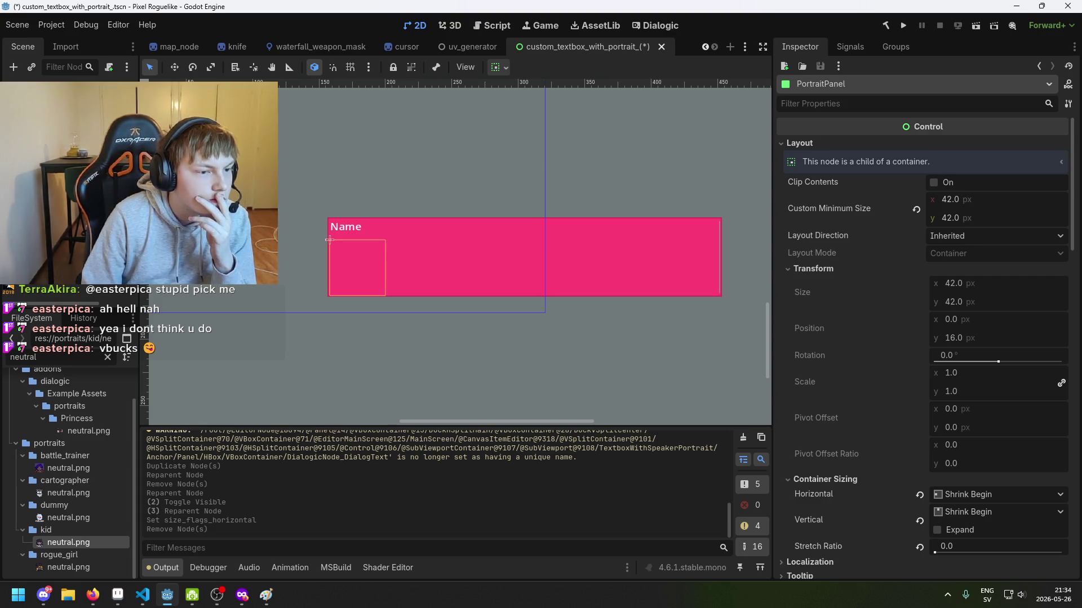
pyautogui.moveTo(329, 240); pyautogui.dragTo(719, 218)
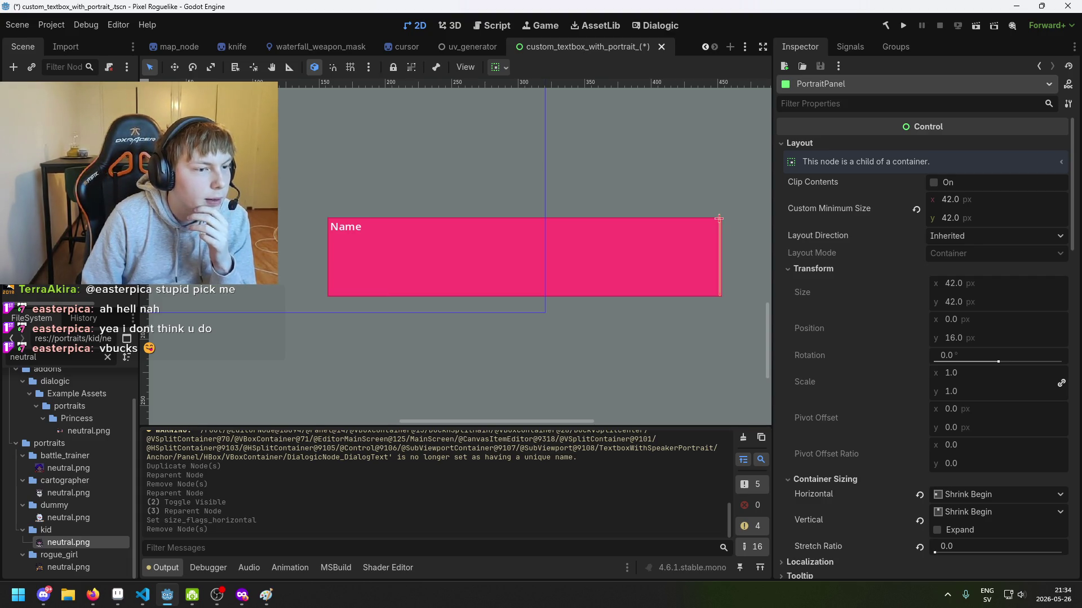
# Change the dialog text to 'Test textsssss' and turn on Fit Content.
pyautogui.click(329, 300)
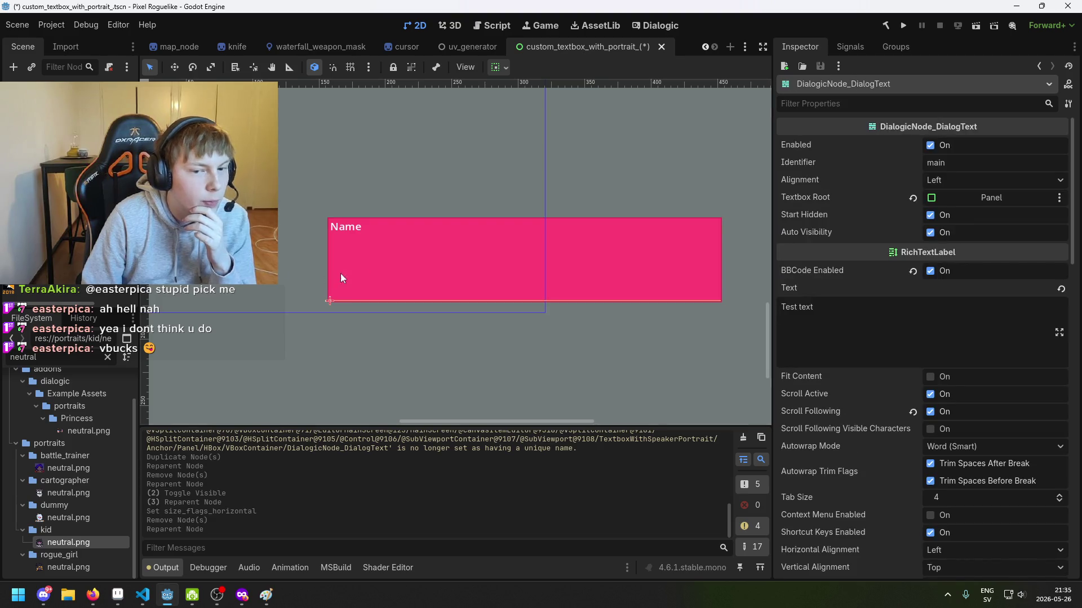
pyautogui.scroll(3, 330, 301)
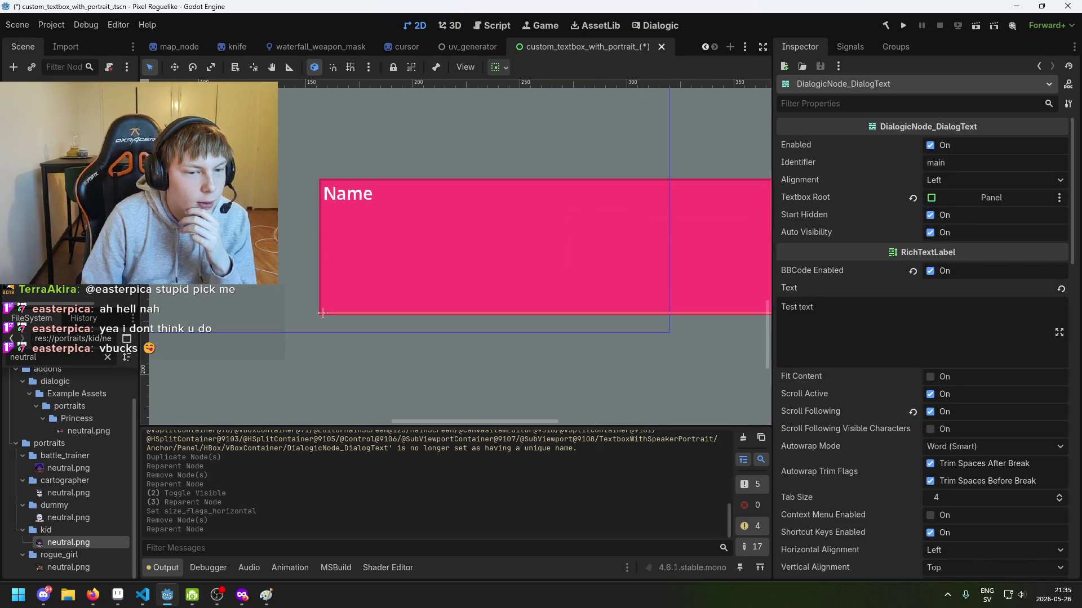
pyautogui.click(924, 338)
pyautogui.write('sssss')
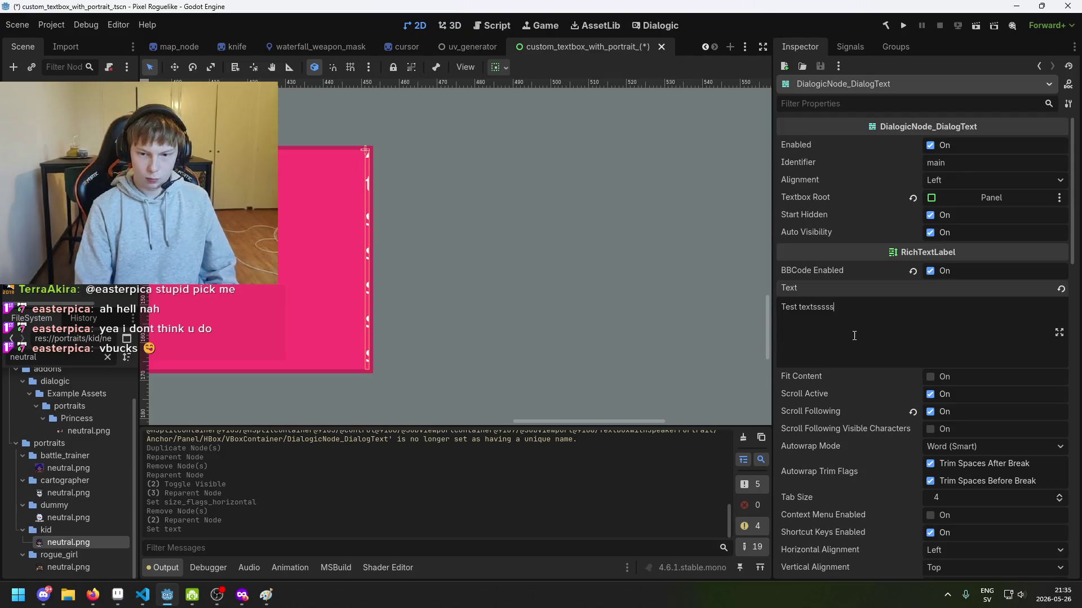
pyautogui.click(931, 375)
pyautogui.scroll(-4, 509, 270)
pyautogui.scroll(-2, 442, 270)
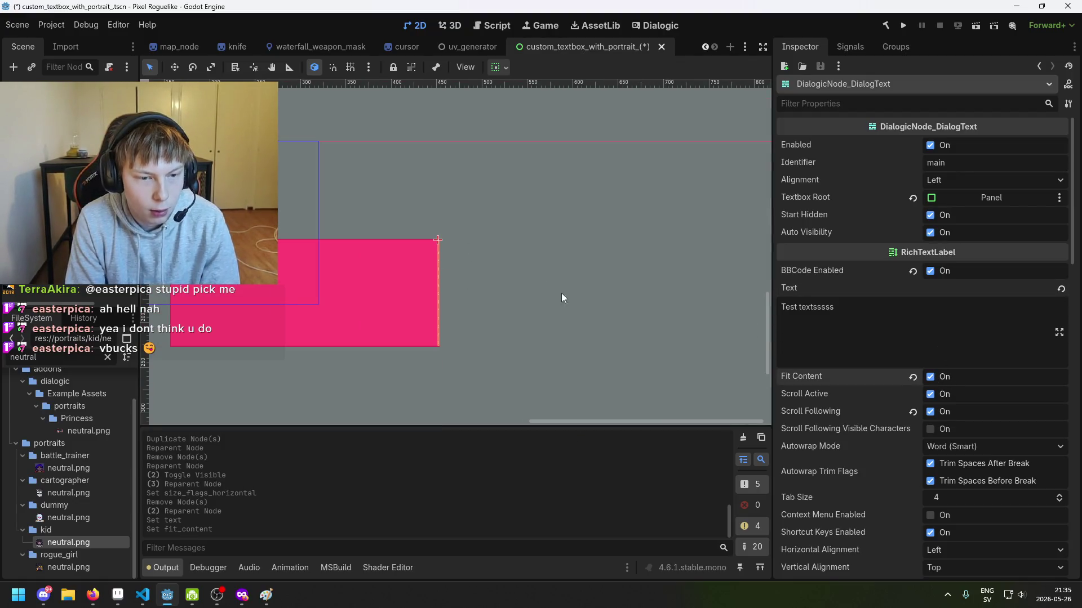
pyautogui.click(938, 379)
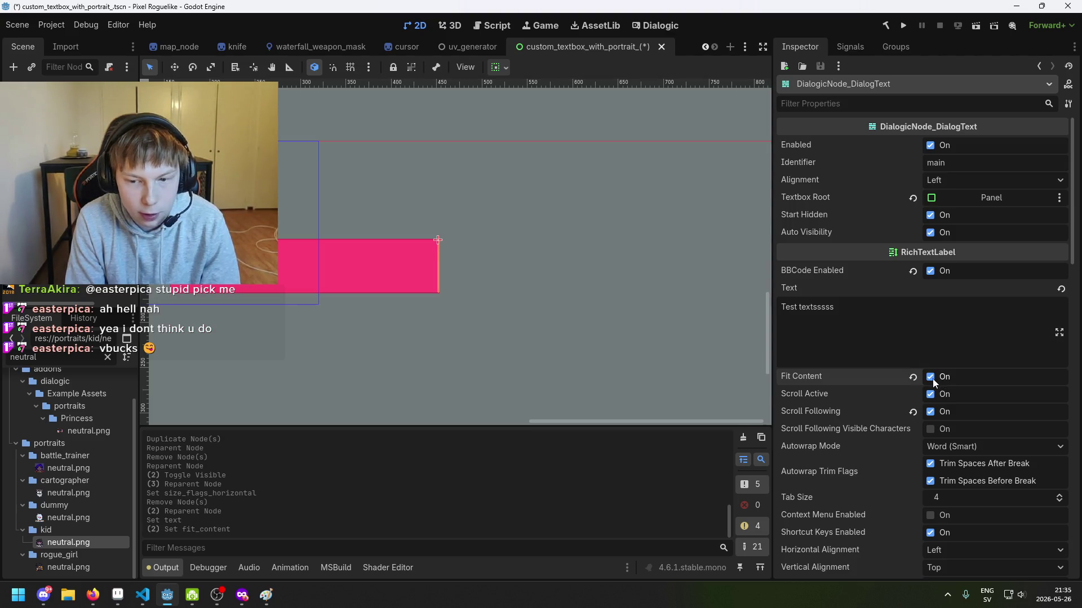
pyautogui.scroll(3, 564, 265)
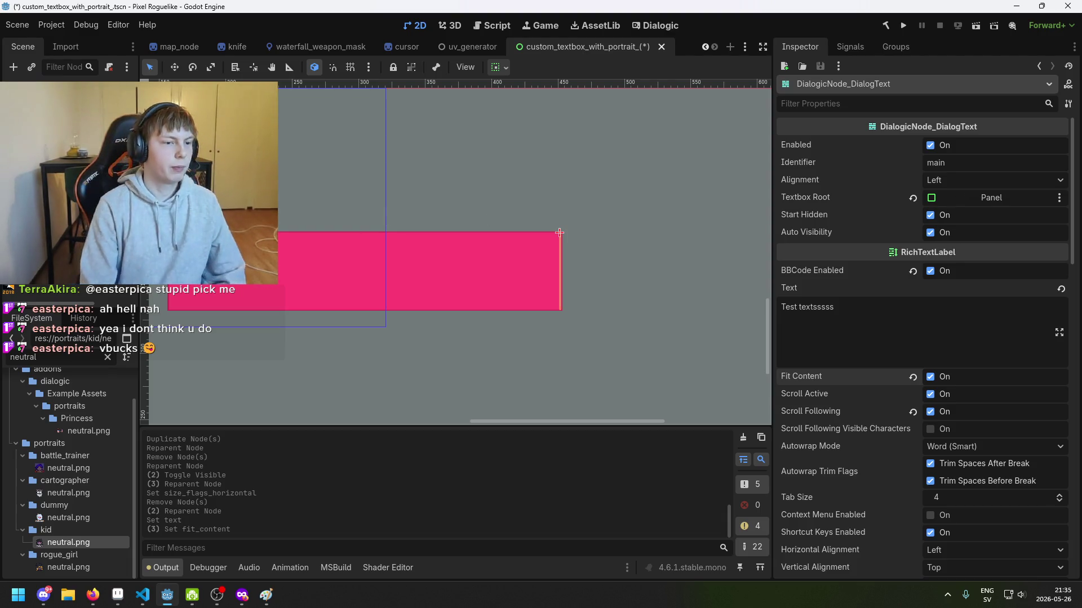
pyautogui.scroll(1, 287, 229)
pyautogui.scroll(-1, 444, 221)
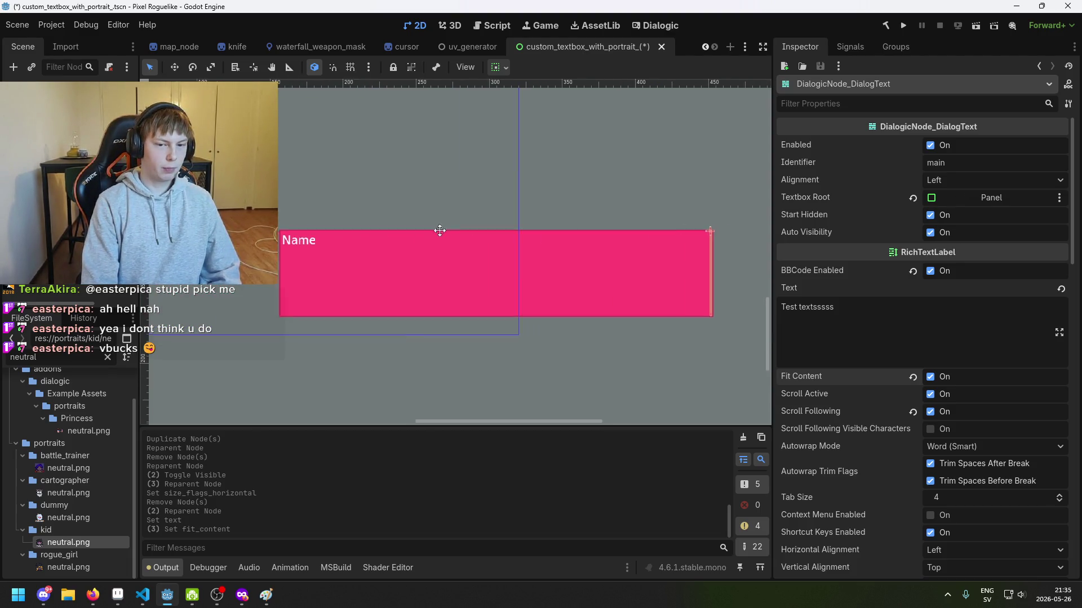
pyautogui.click(569, 227)
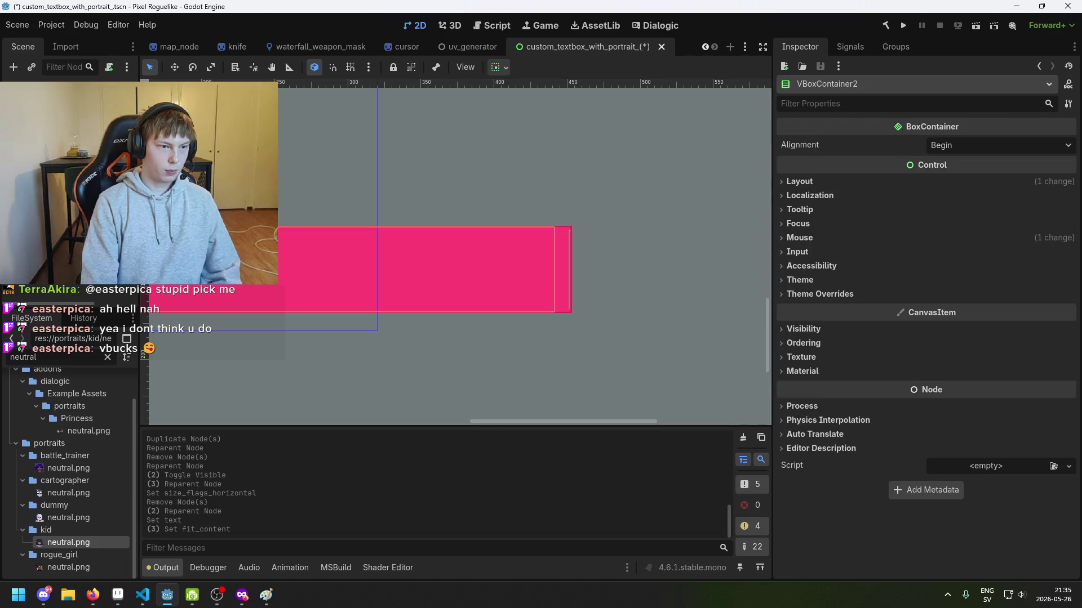
# Add a Panel child node under VBoxContainer2 and move the dialog text node into it.
pyautogui.rightClick(90, 303)
pyautogui.click(90, 303)
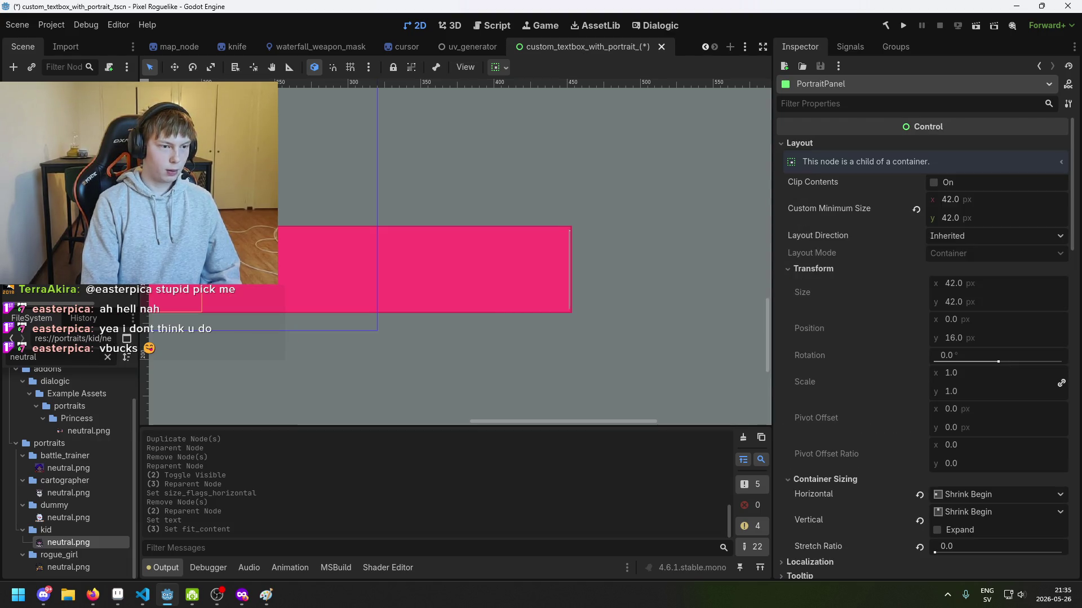
pyautogui.rightClick(56, 282)
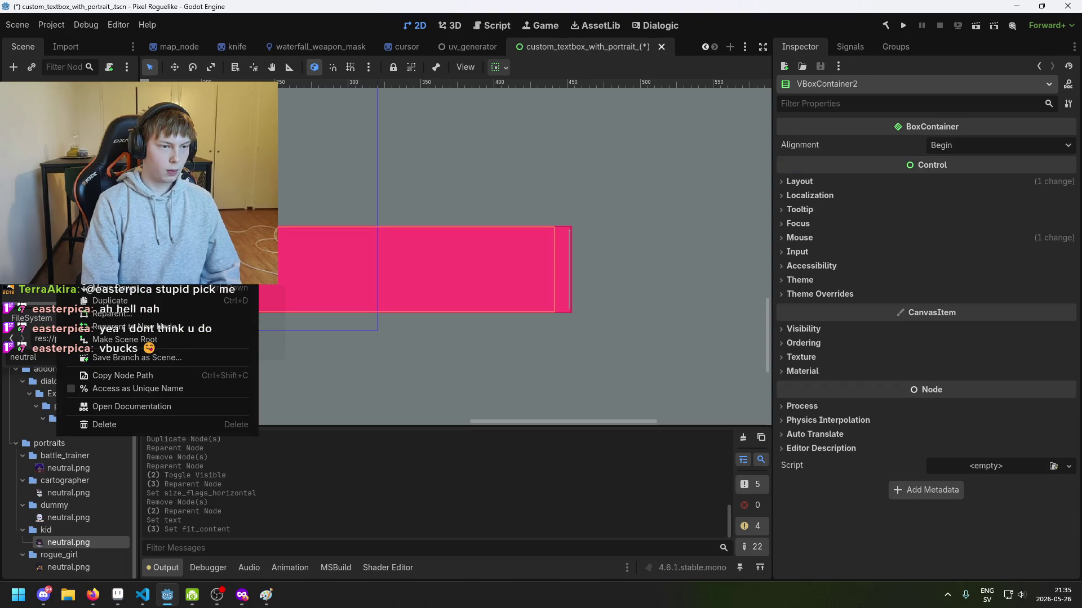
pyautogui.hotkey('ctrl', 'a')
pyautogui.write('Panel')
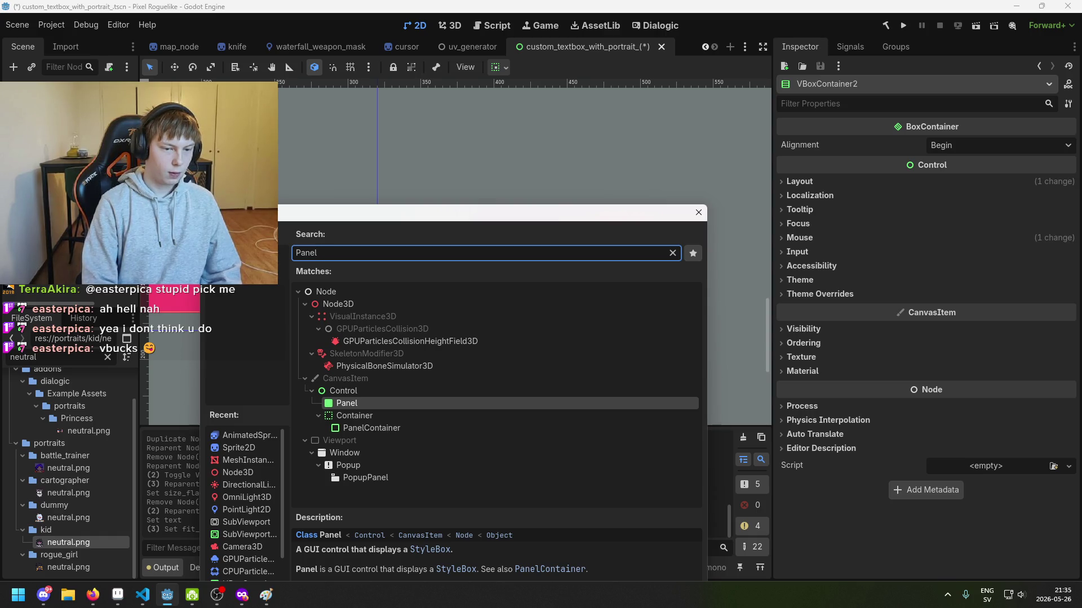
pyautogui.press('Return')
pyautogui.scroll(-2, 168, 305)
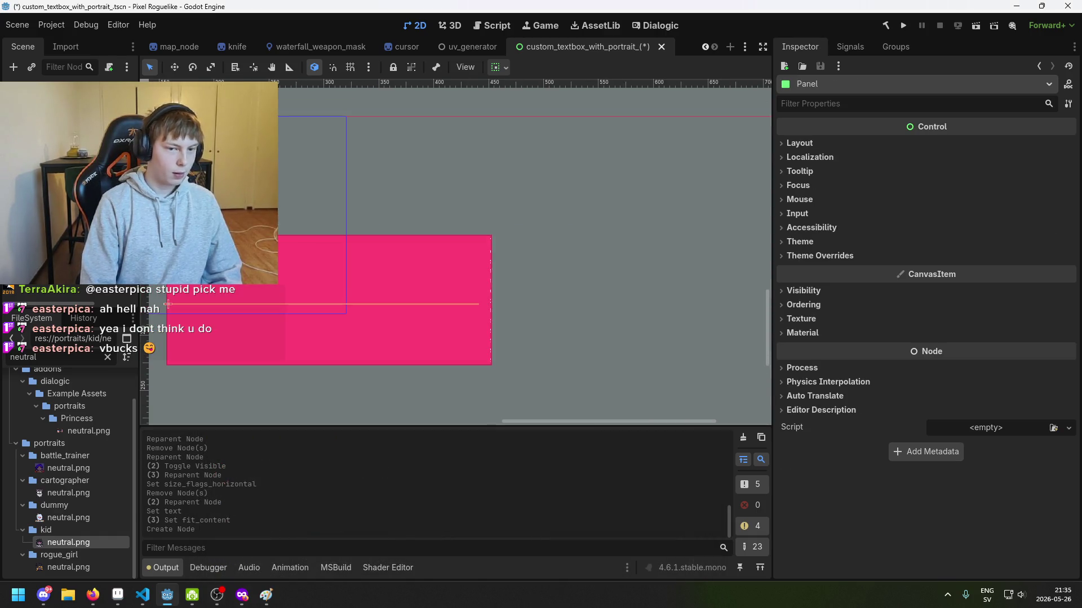
pyautogui.click(168, 304)
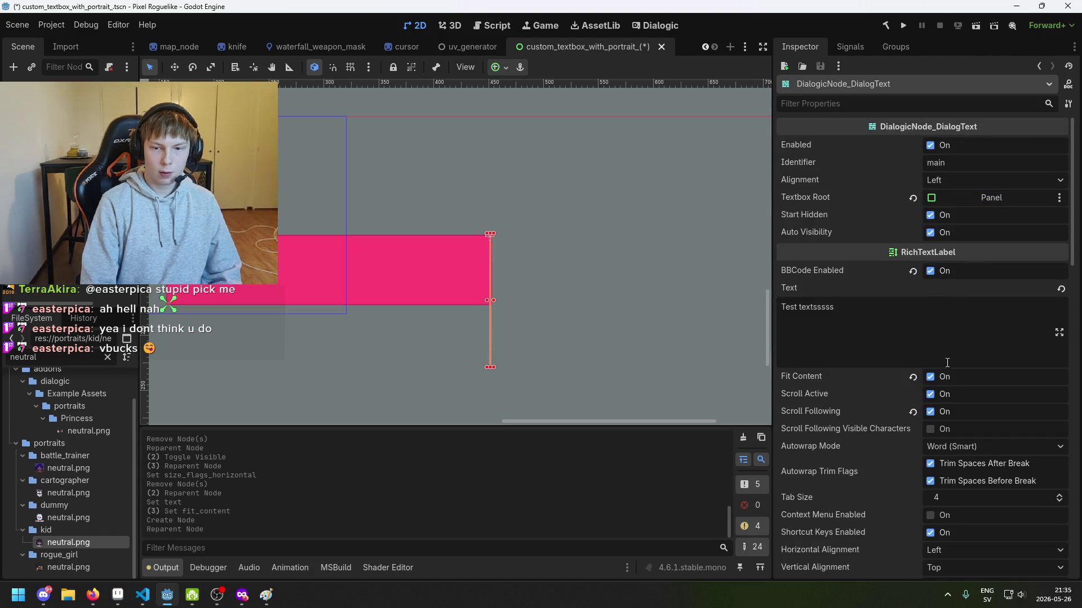
# Turn Fit Content off on the dialog text node inside the new Panel.
pyautogui.click(930, 378)
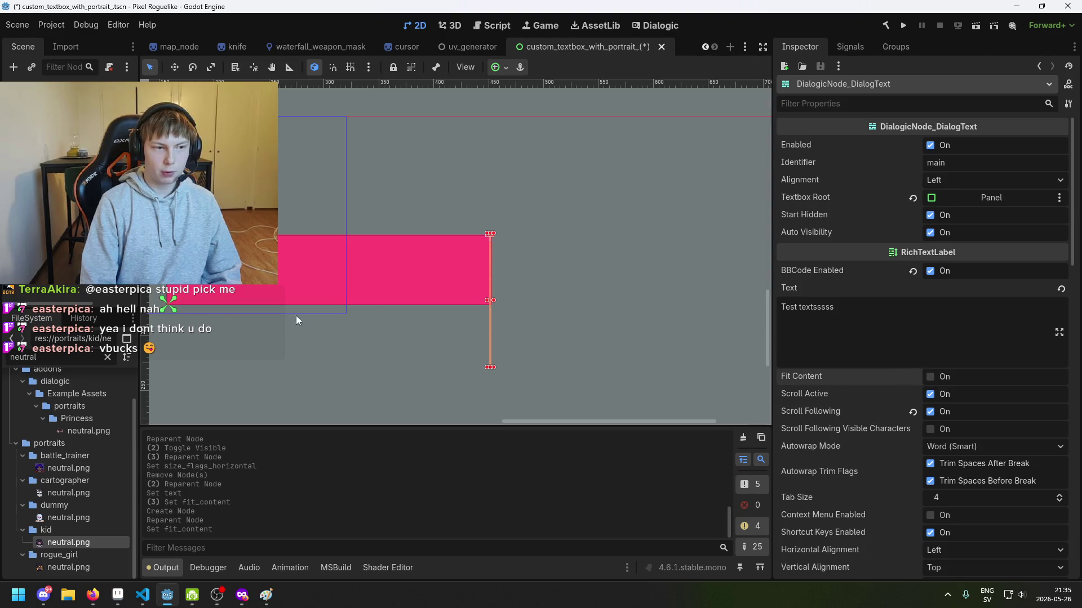
pyautogui.click(330, 313)
pyautogui.click(168, 304)
pyautogui.click(168, 305)
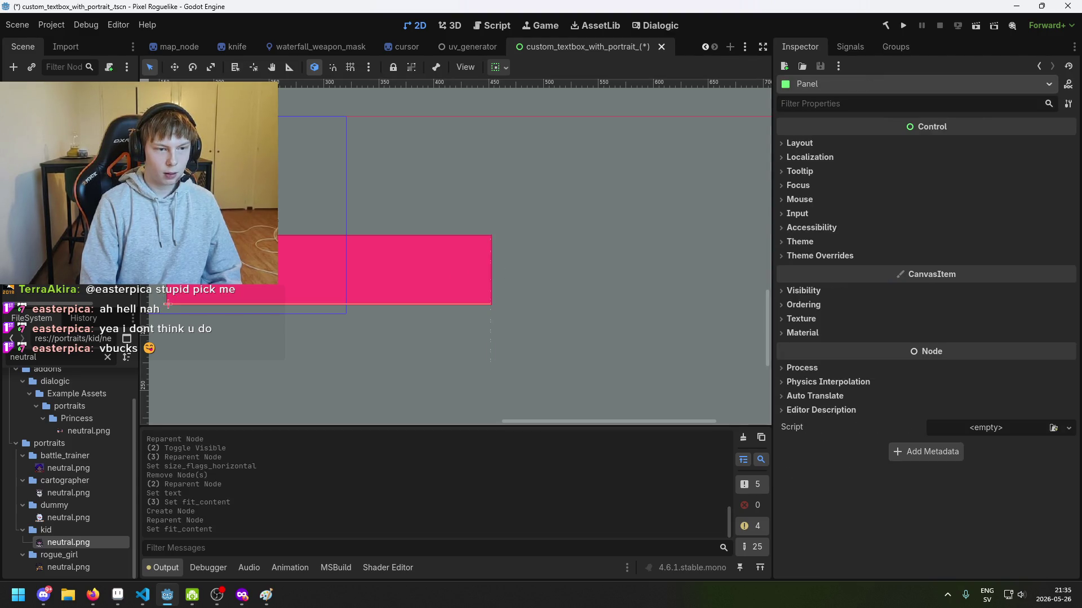
pyautogui.scroll(1, 256, 337)
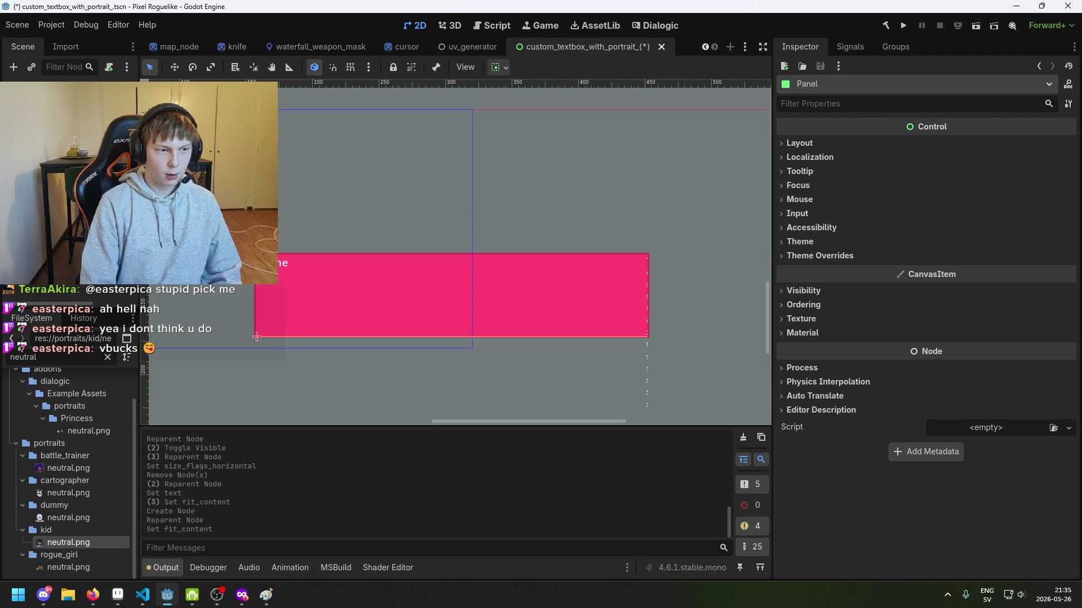
# Inspect PortraitPanel and the HBox, then move the dialog text node back out of the Panel.
pyautogui.click(284, 304)
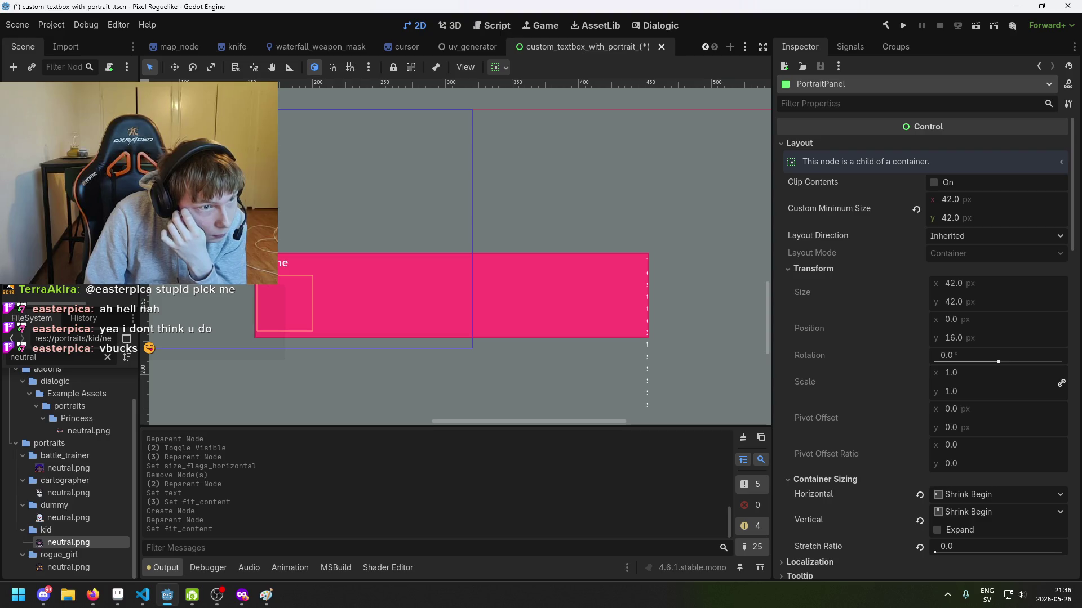
pyautogui.click(646, 254)
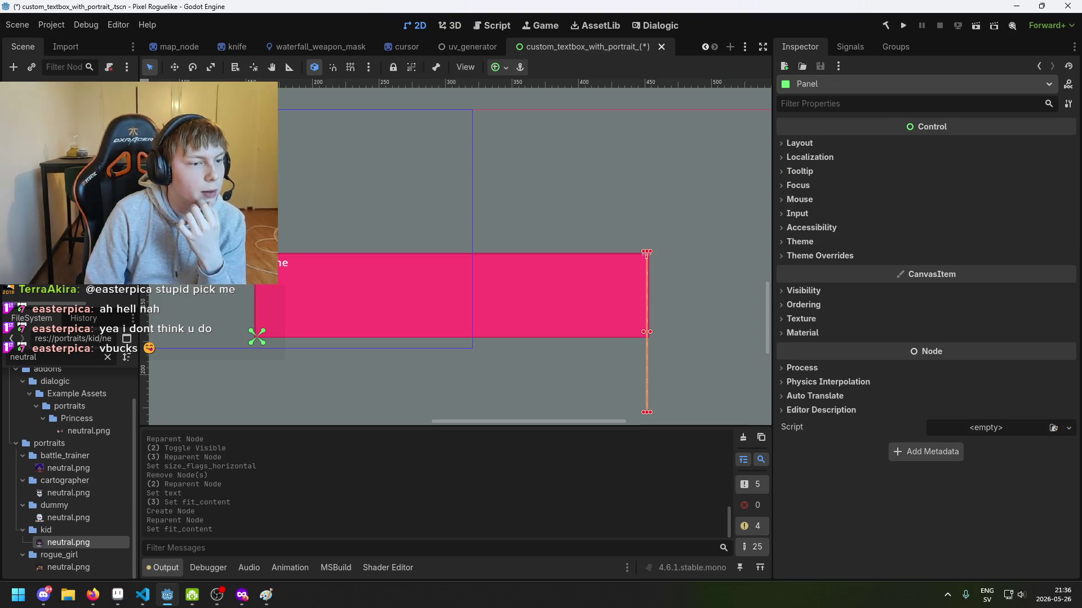
pyautogui.click(646, 254)
pyautogui.click(646, 254)
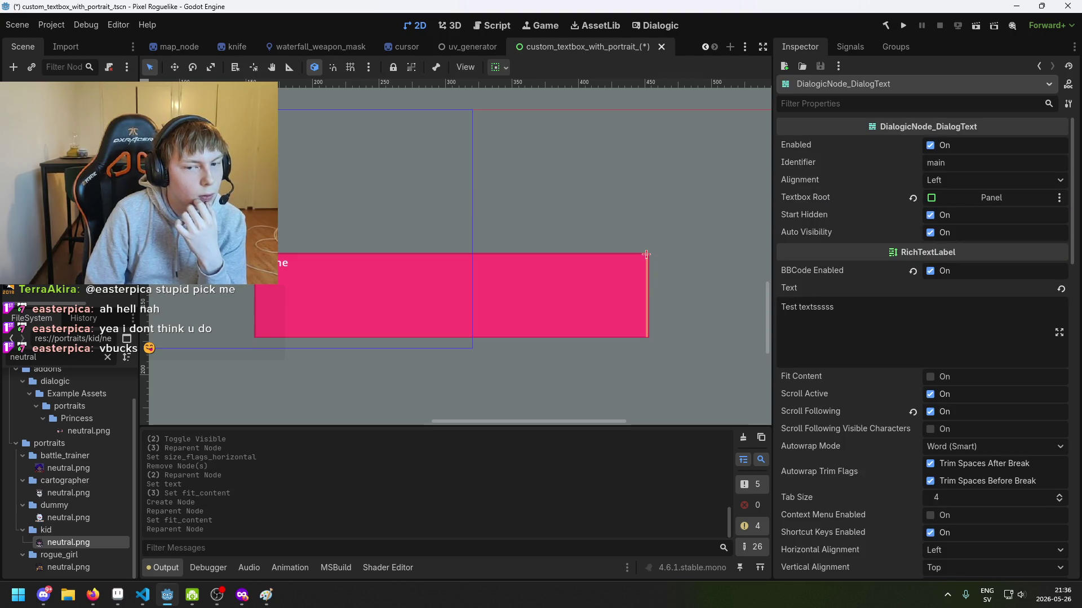
pyautogui.click(646, 254)
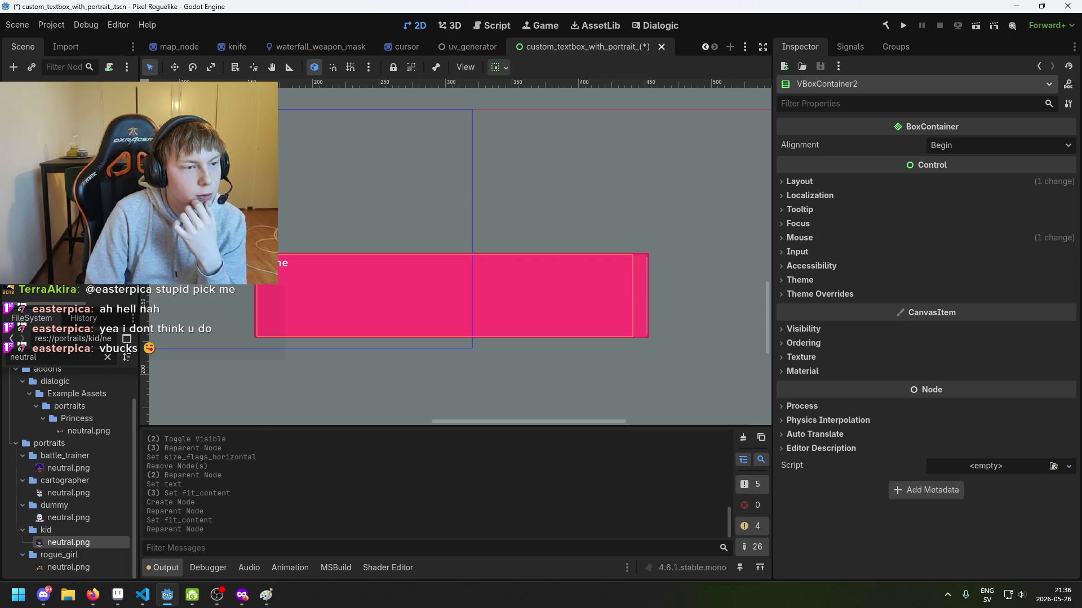
pyautogui.click(257, 337)
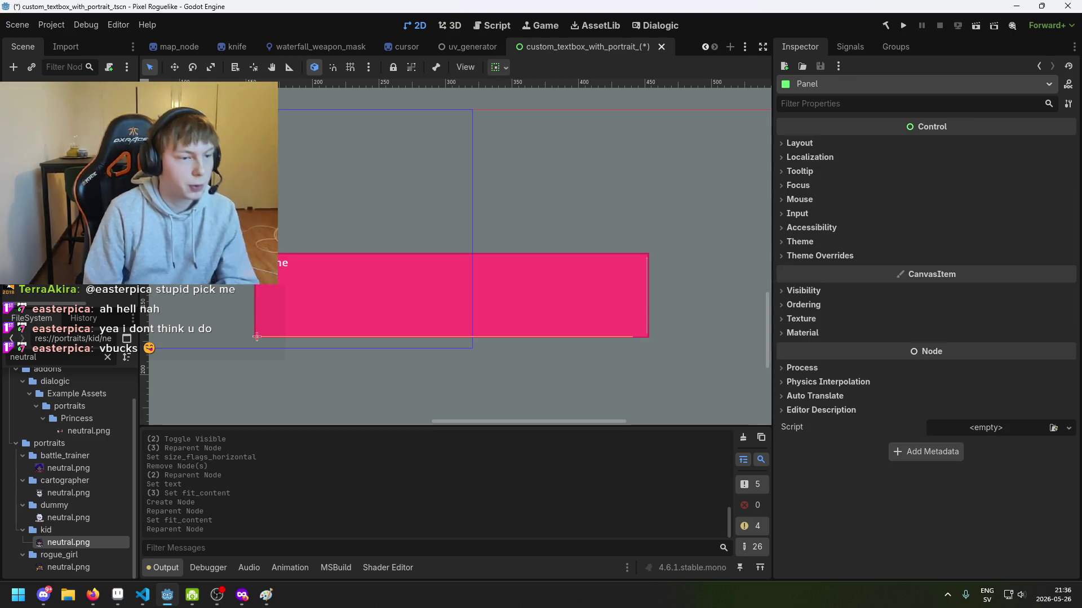
# Delete the extra Panel node and browse VBoxContainer2's control properties.
pyautogui.press('Delete')
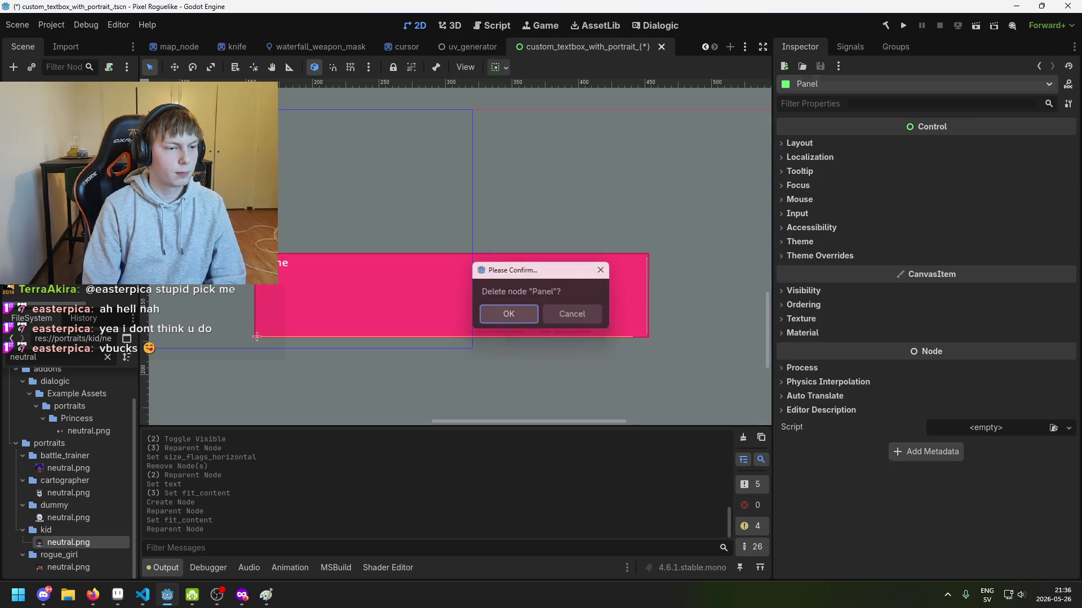
pyautogui.press('Return')
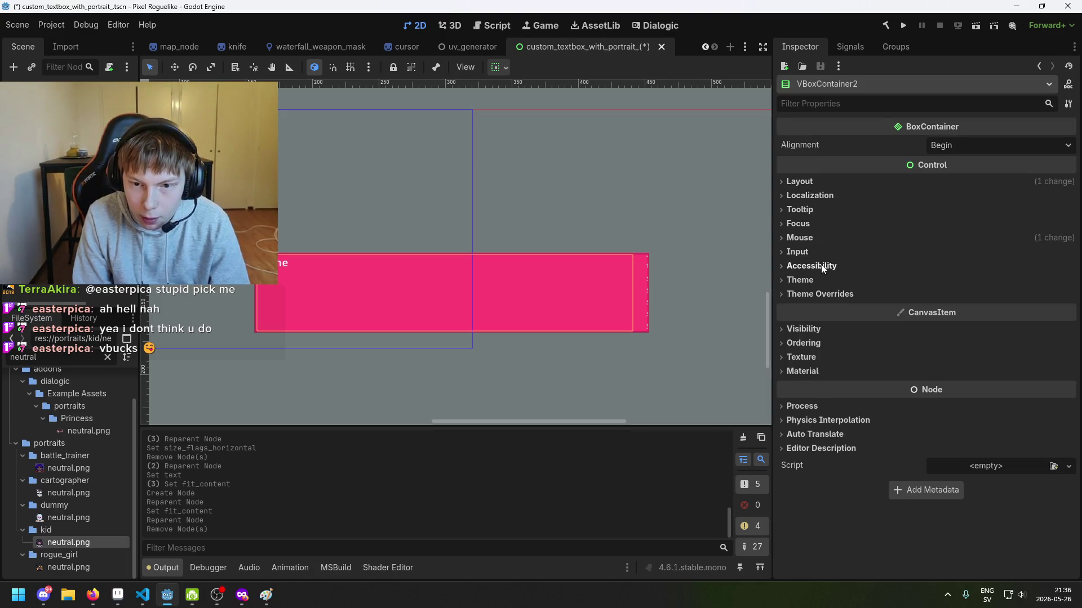
pyautogui.click(821, 281)
pyautogui.click(820, 281)
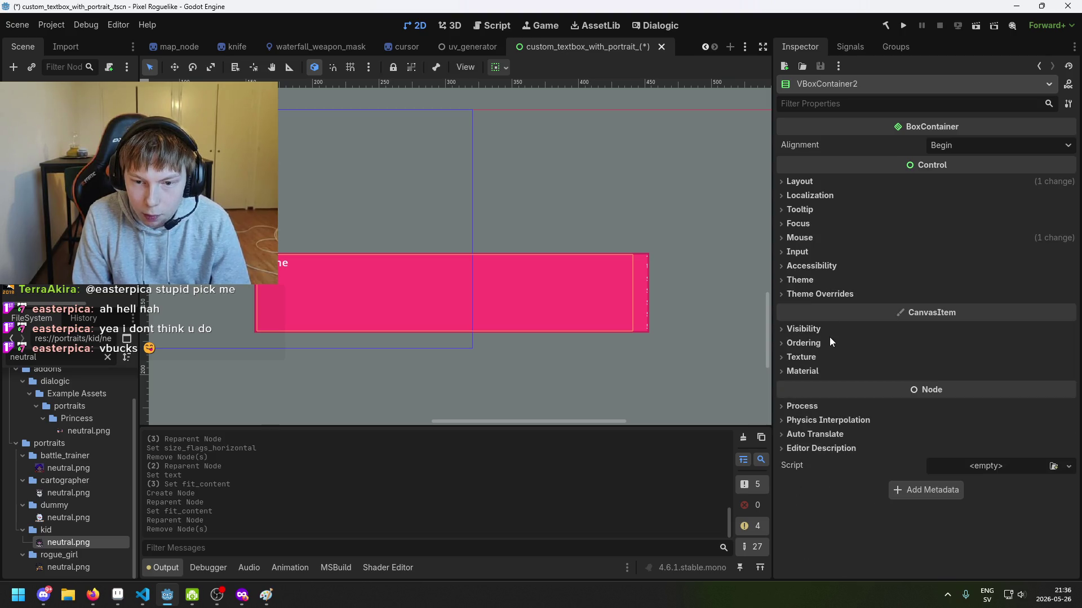
pyautogui.click(815, 251)
pyautogui.click(815, 251)
pyautogui.click(814, 237)
pyautogui.click(814, 223)
pyautogui.click(817, 209)
pyautogui.click(821, 196)
# Keep VBoxContainer2's alignment at Begin and reveal its Separation constant override of 4.
pyautogui.click(823, 183)
pyautogui.click(822, 182)
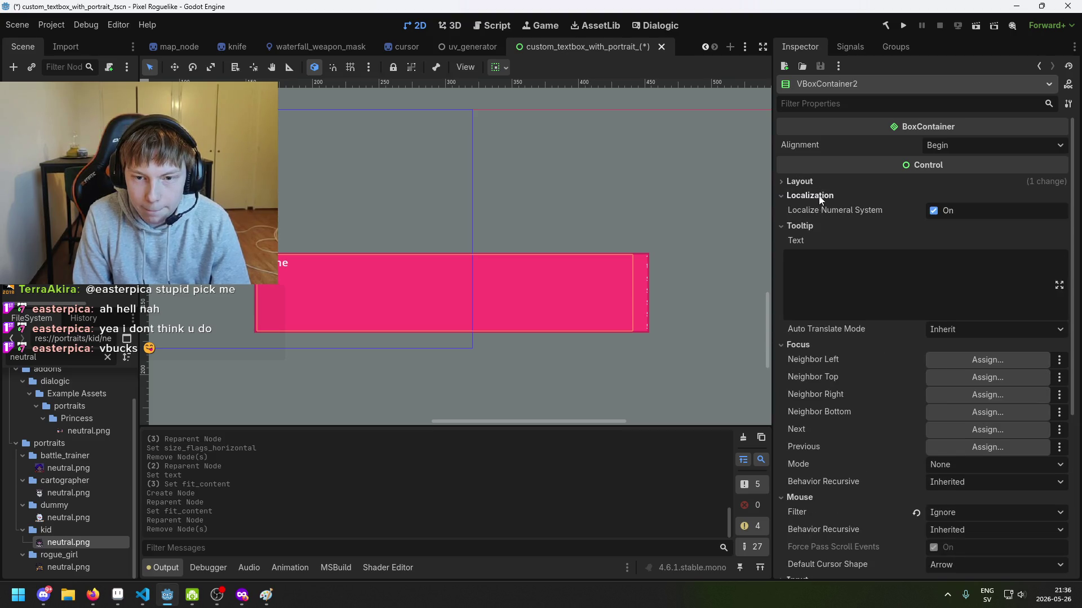
pyautogui.click(820, 195)
pyautogui.click(813, 210)
pyautogui.click(815, 223)
pyautogui.click(819, 239)
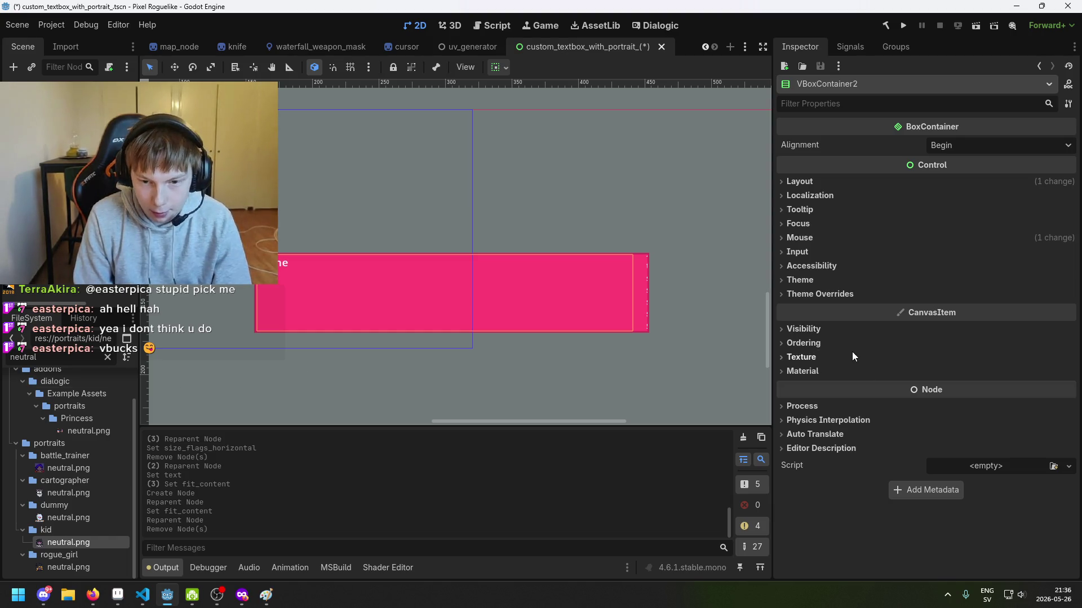
pyautogui.click(826, 344)
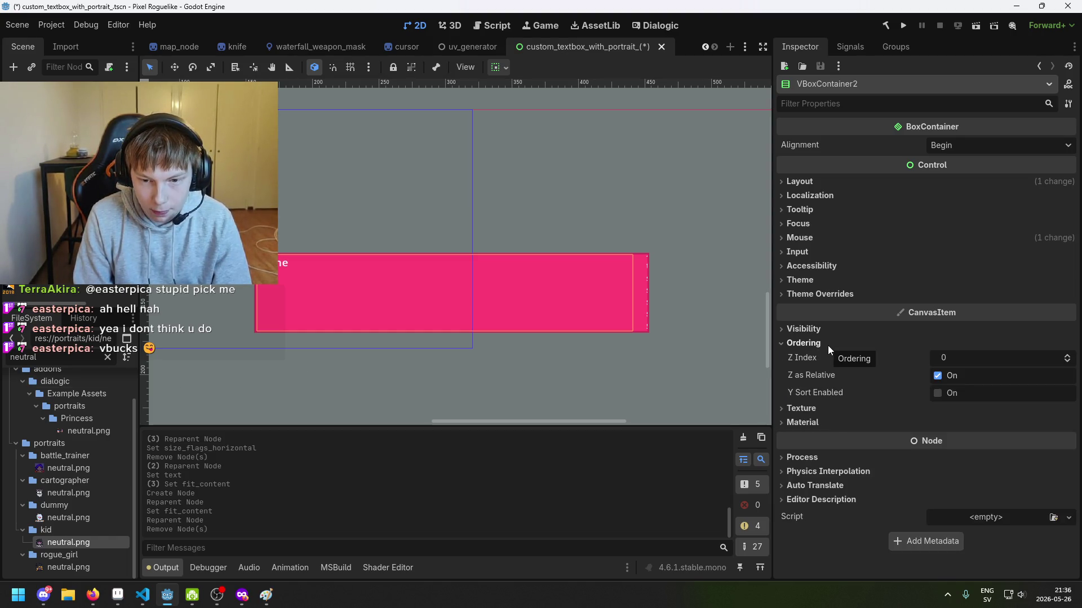
pyautogui.click(827, 341)
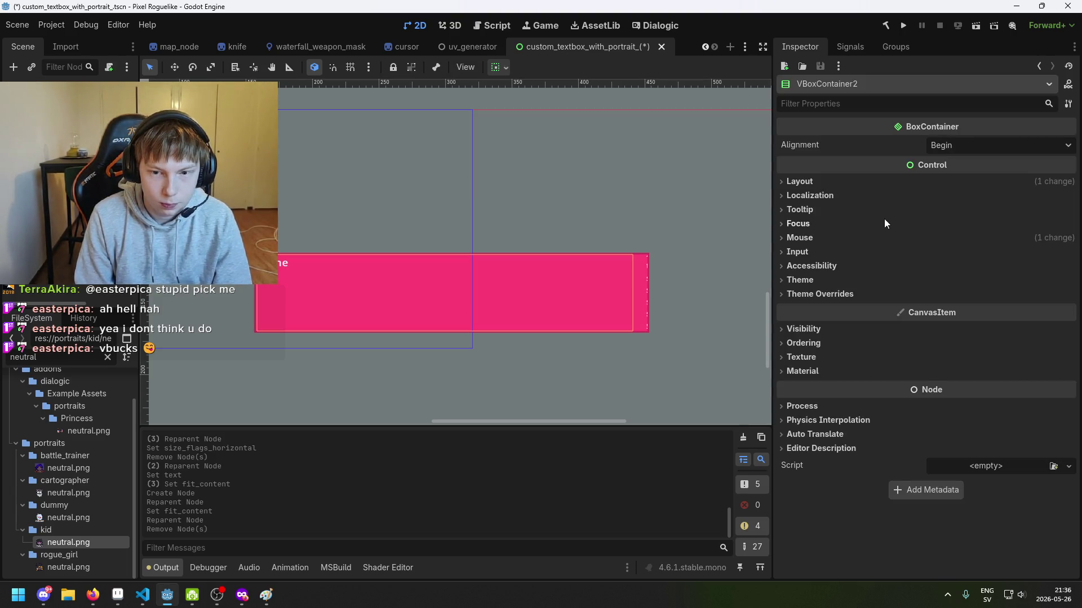
pyautogui.click(950, 148)
pyautogui.click(938, 159)
pyautogui.click(832, 294)
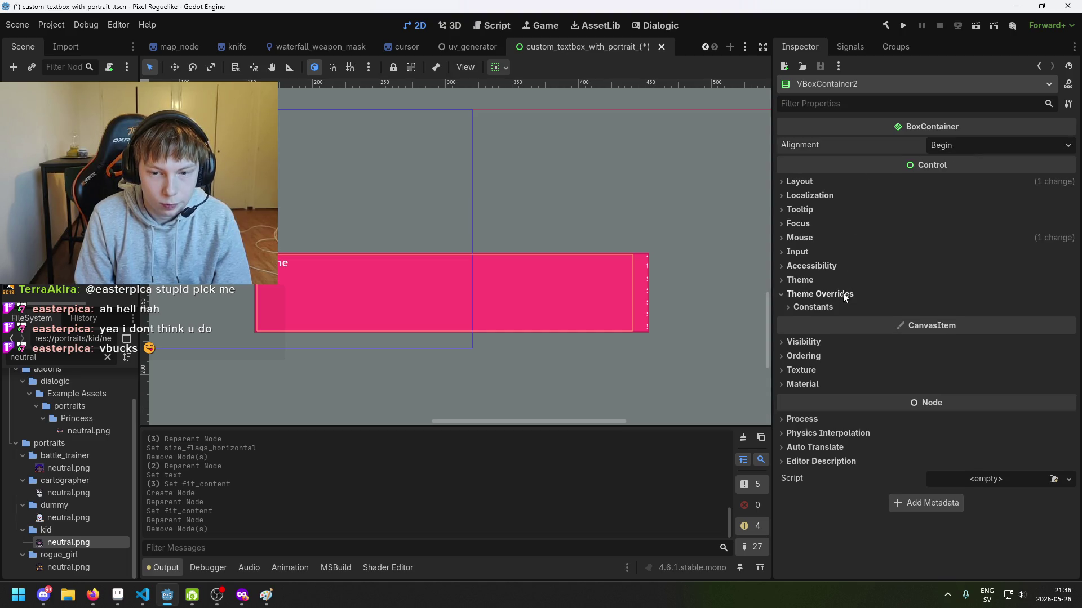
pyautogui.click(834, 307)
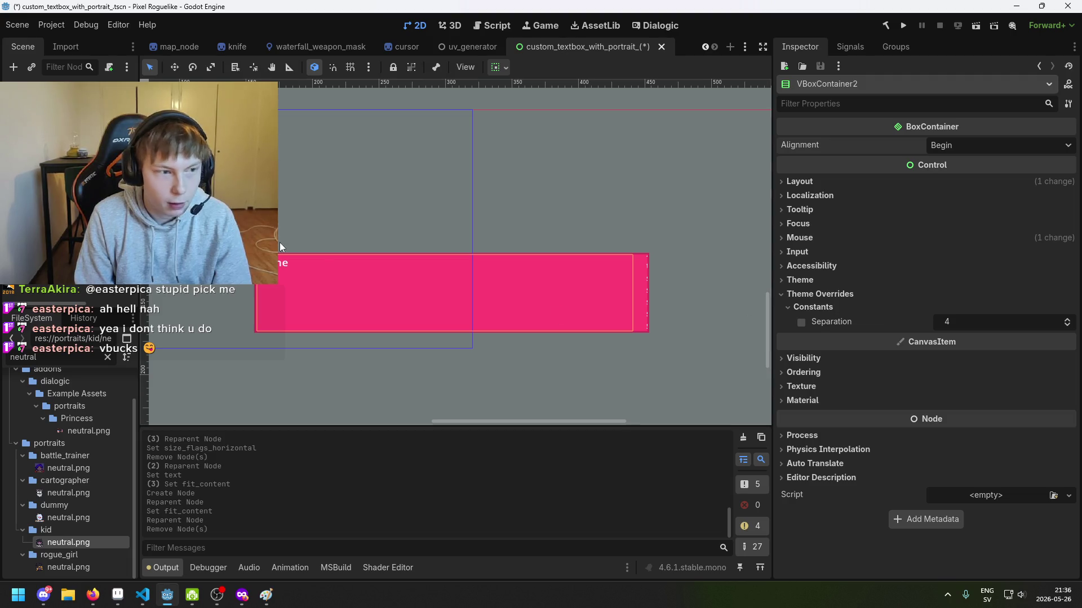
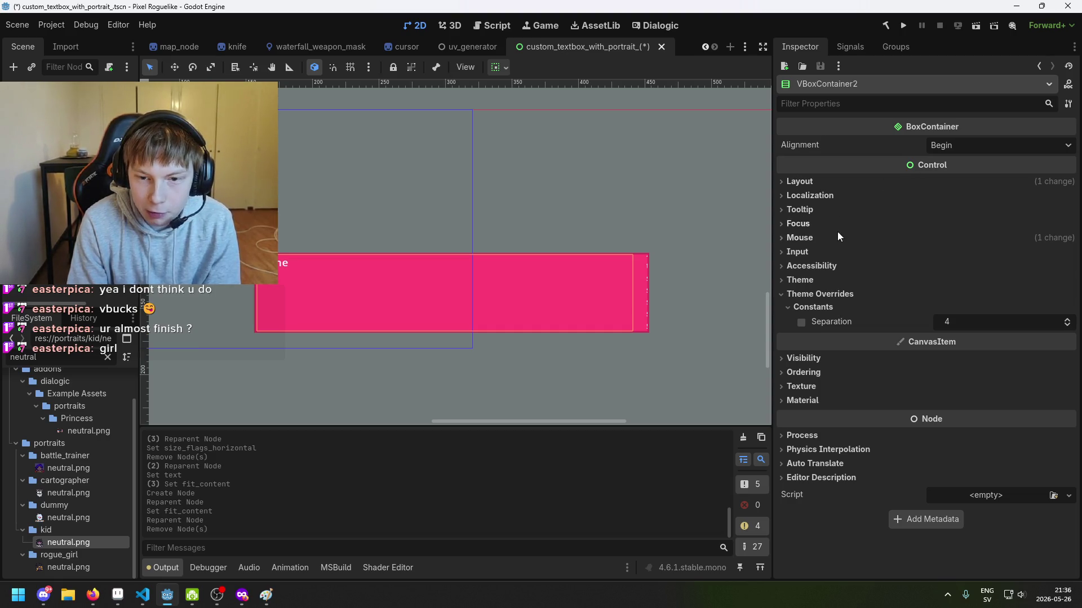
# Expand and collapse VBoxContainer2's Accessibility, Focus, Material, Texture, Ordering and Visibility Inspector sections.
pyautogui.click(826, 265)
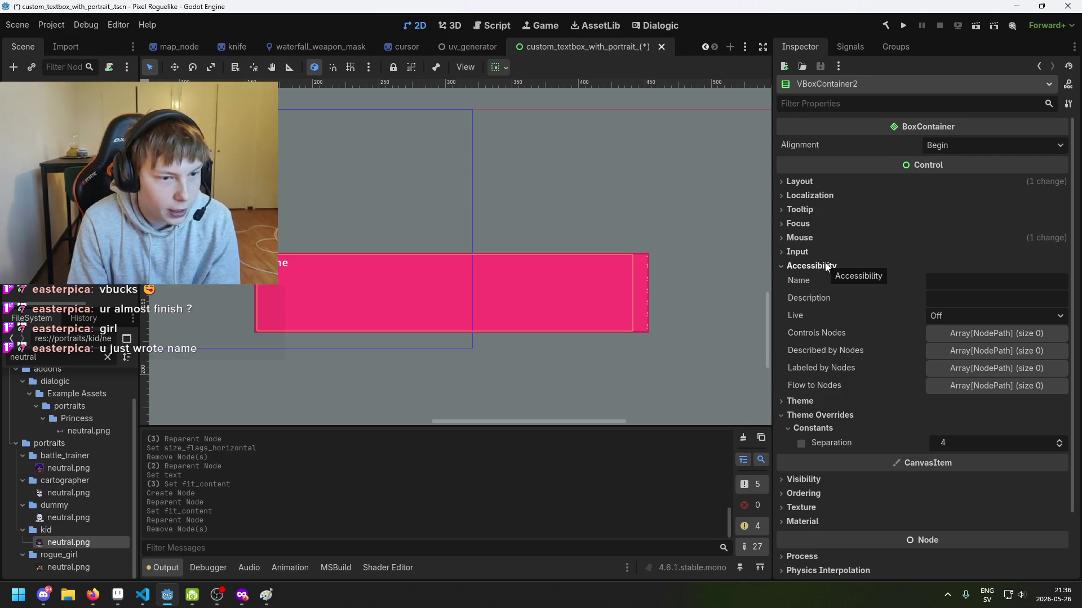
pyautogui.click(825, 266)
pyautogui.doubleClick(826, 265)
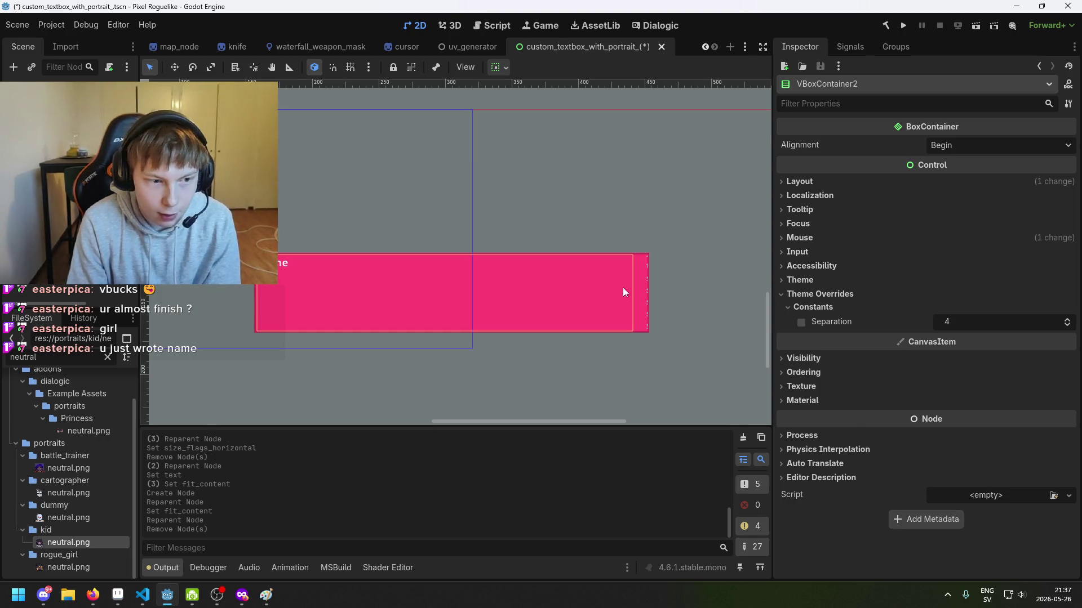
pyautogui.click(824, 227)
pyautogui.click(824, 228)
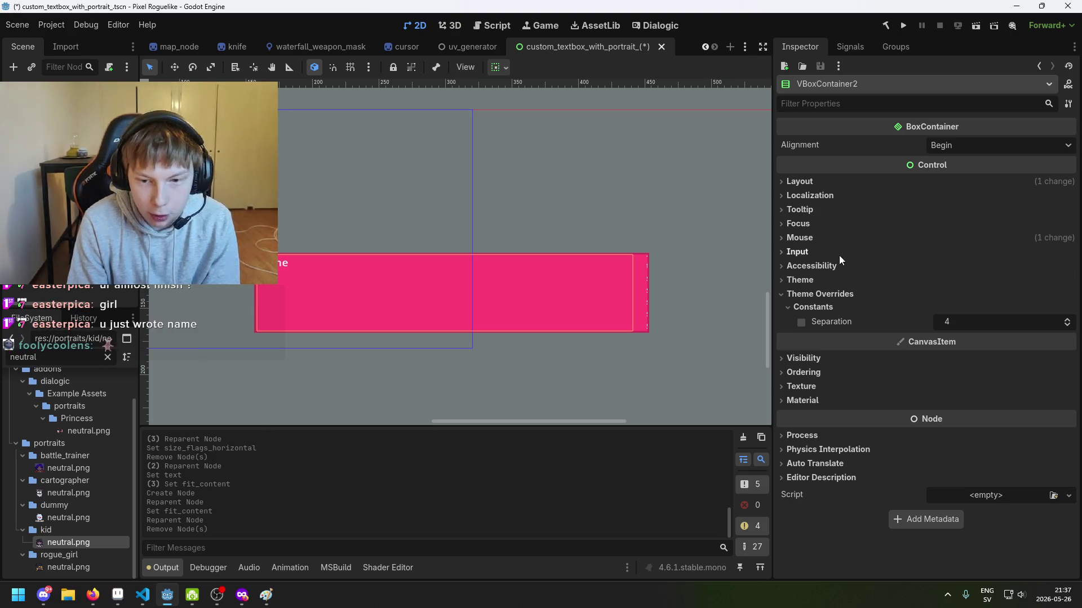
pyautogui.click(844, 400)
pyautogui.click(844, 400)
pyautogui.click(852, 387)
pyautogui.click(852, 387)
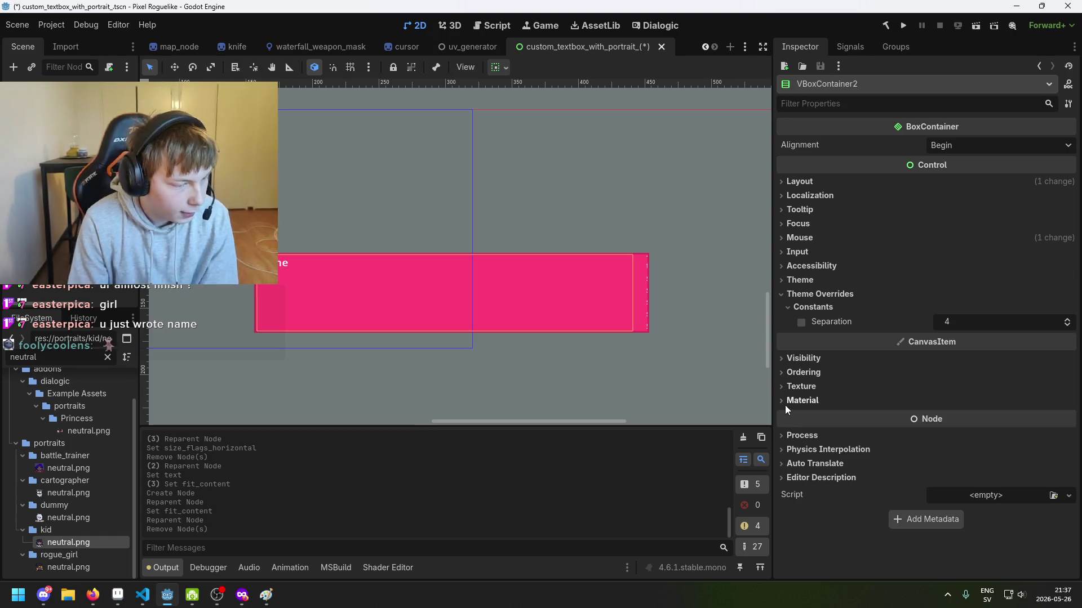
pyautogui.click(827, 376)
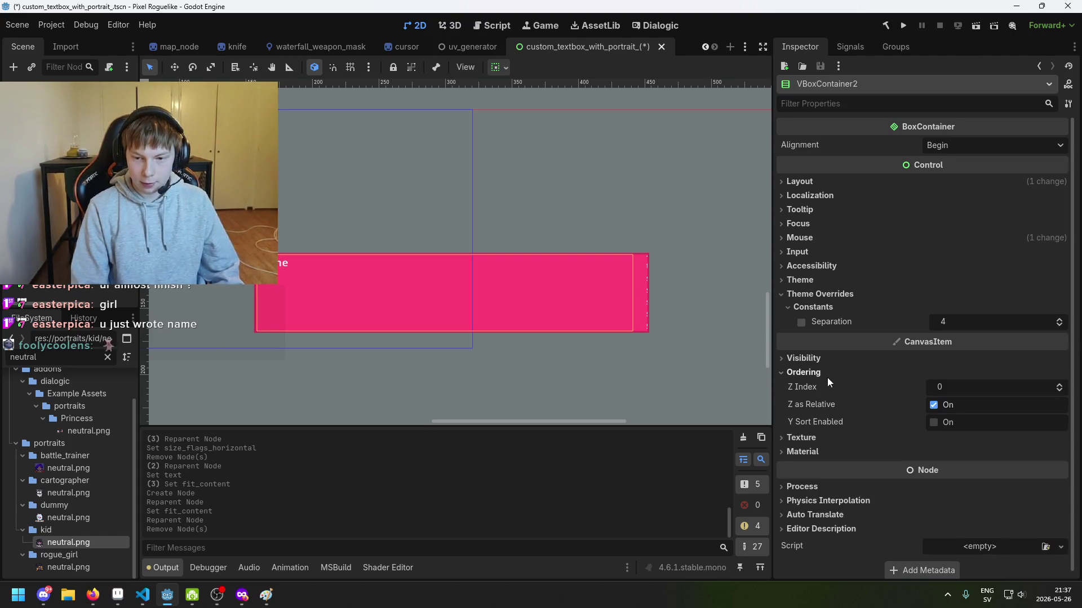
pyautogui.click(827, 376)
pyautogui.click(825, 359)
pyautogui.click(825, 359)
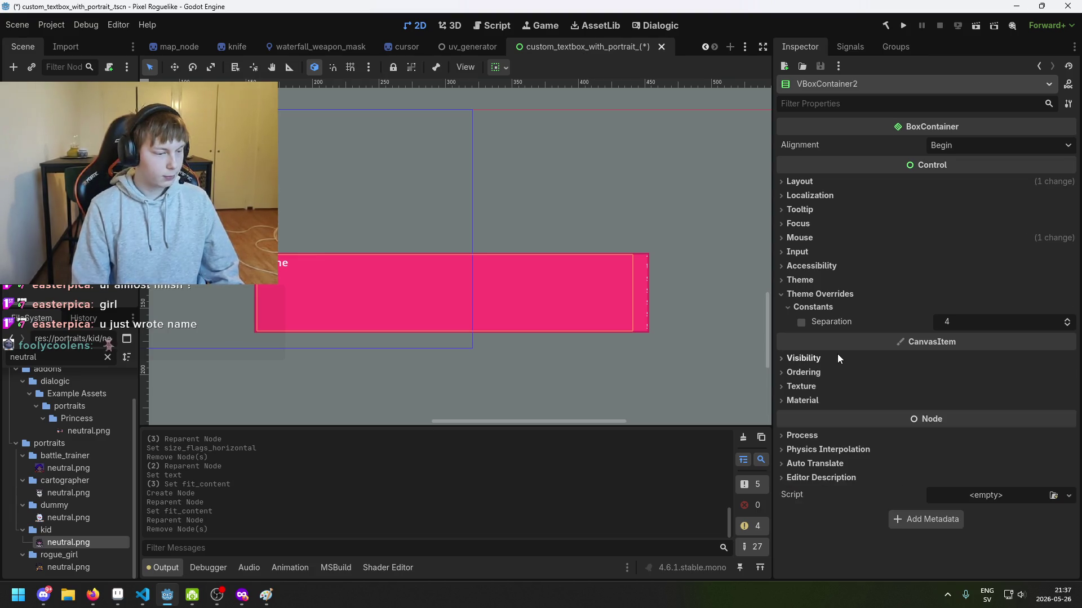
# Uncheck Horizontal Expand under Layout > Container Sizing for VBoxContainer2.
pyautogui.click(819, 179)
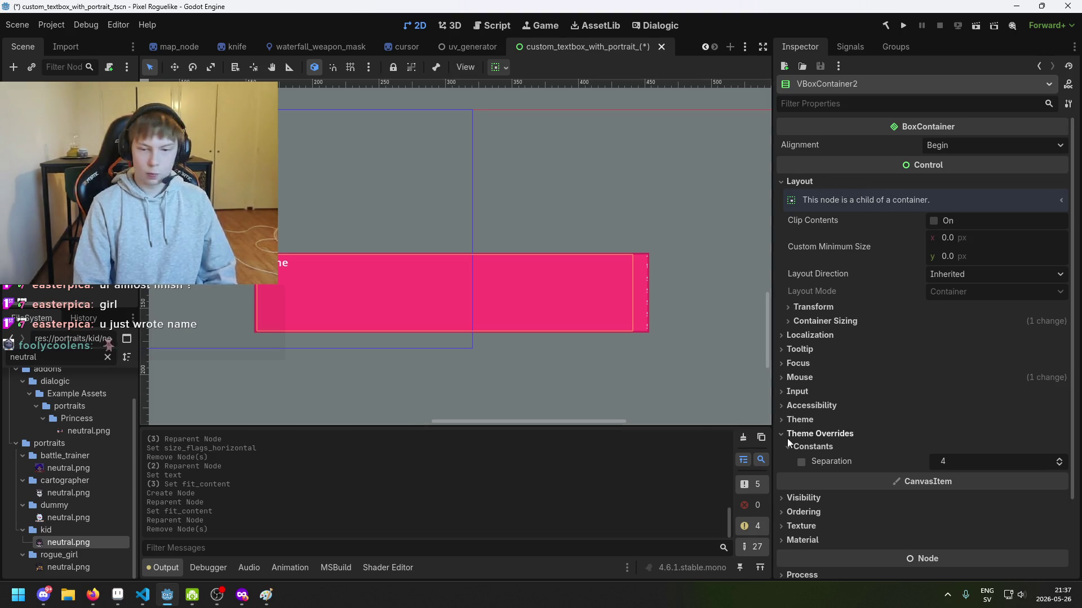
pyautogui.click(820, 320)
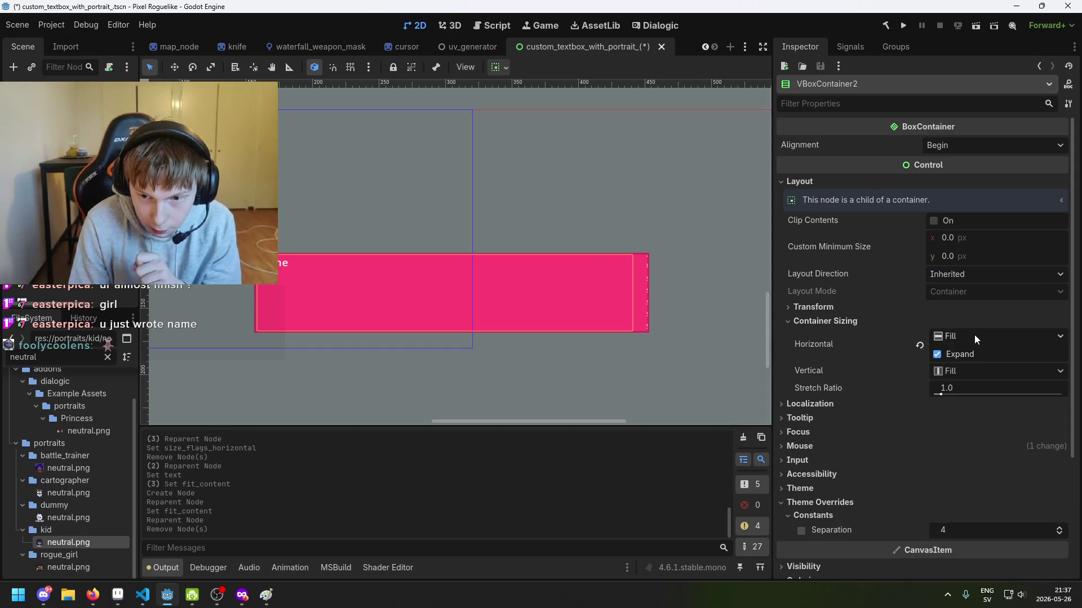
pyautogui.click(937, 355)
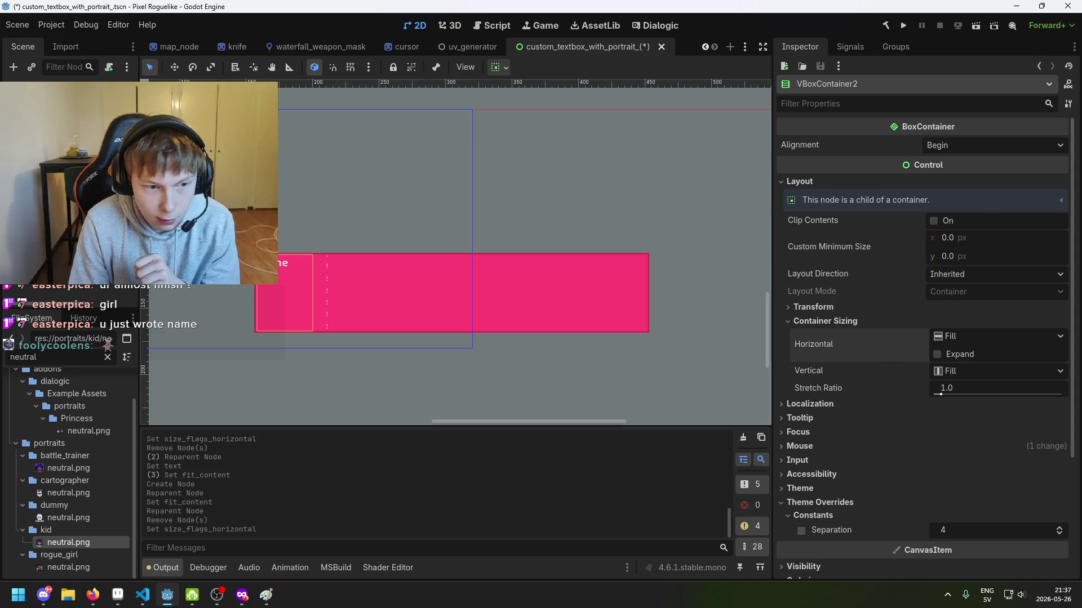
# Step through the scene tree and select DialogicNode_DialogText.
pyautogui.press('Down')
pyautogui.press('Up')
pyautogui.press('Down')
pyautogui.press('Up')
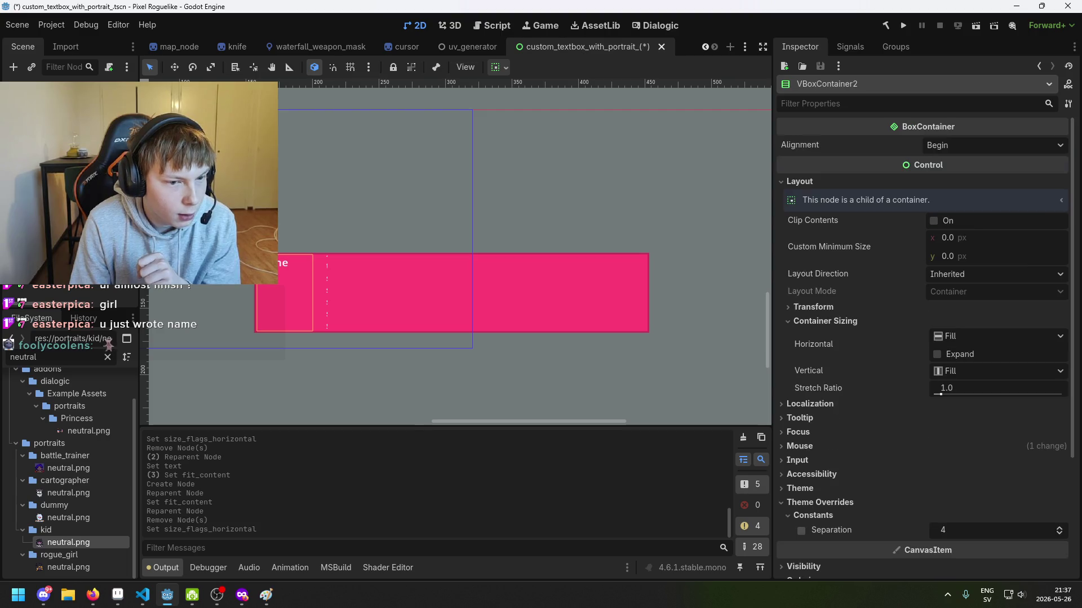
pyautogui.scroll(2, 313, 285)
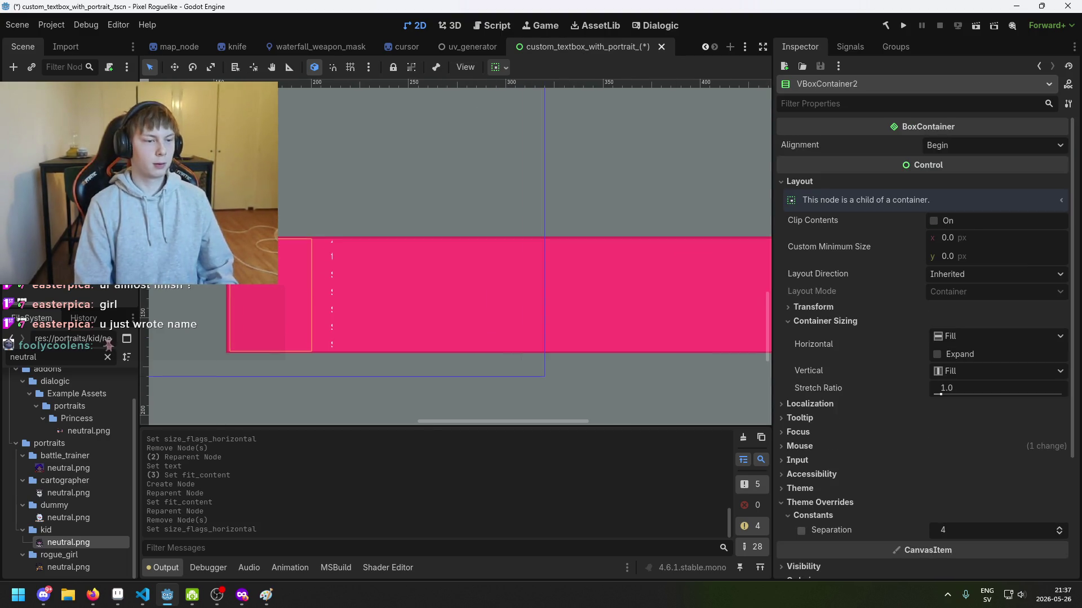
pyautogui.press('Down')
pyautogui.scroll(3, 329, 232)
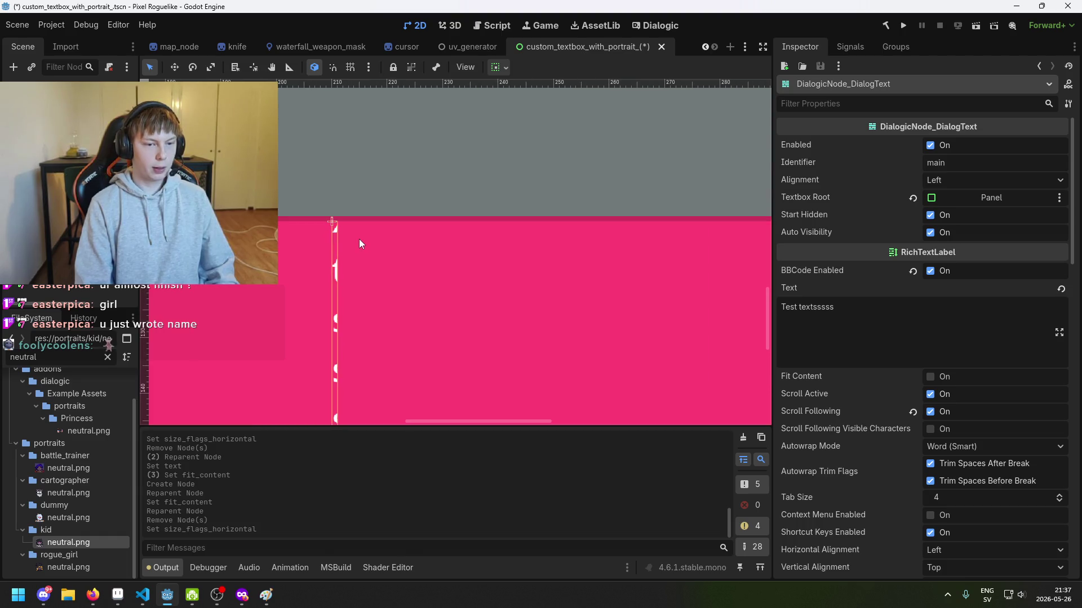
# Toggle the dialog text's Fit Content on and back off, then save the scene.
pyautogui.scroll(-3, 333, 239)
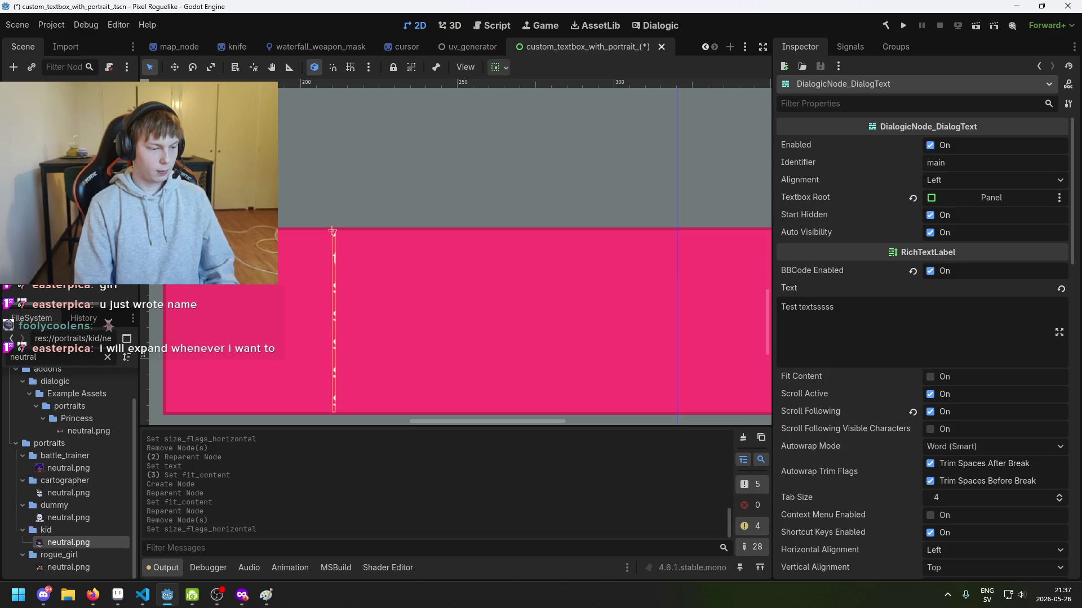
pyautogui.scroll(-2, 387, 332)
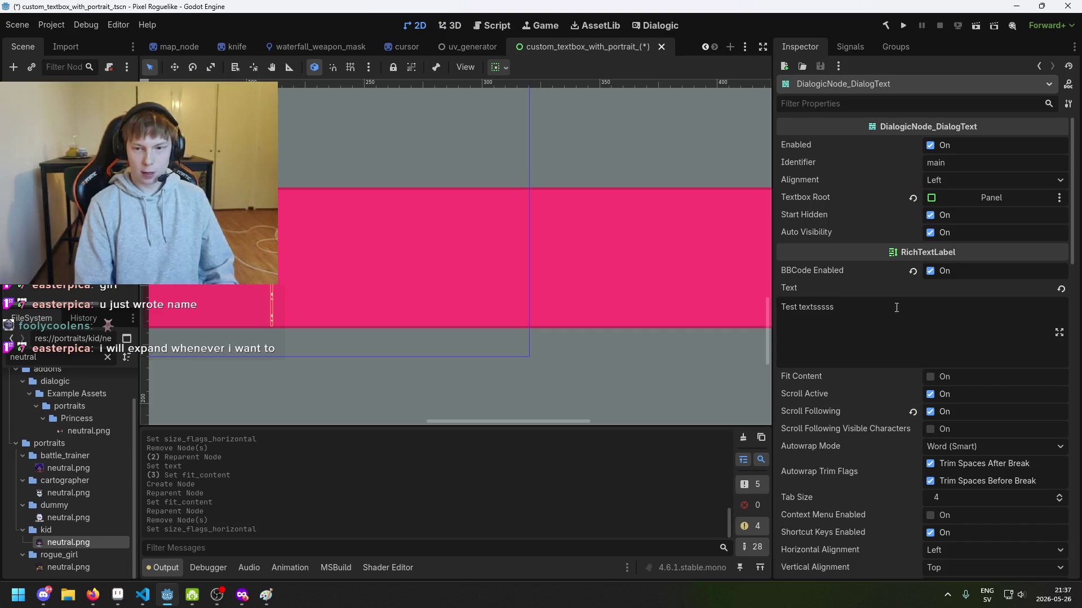
pyautogui.click(930, 377)
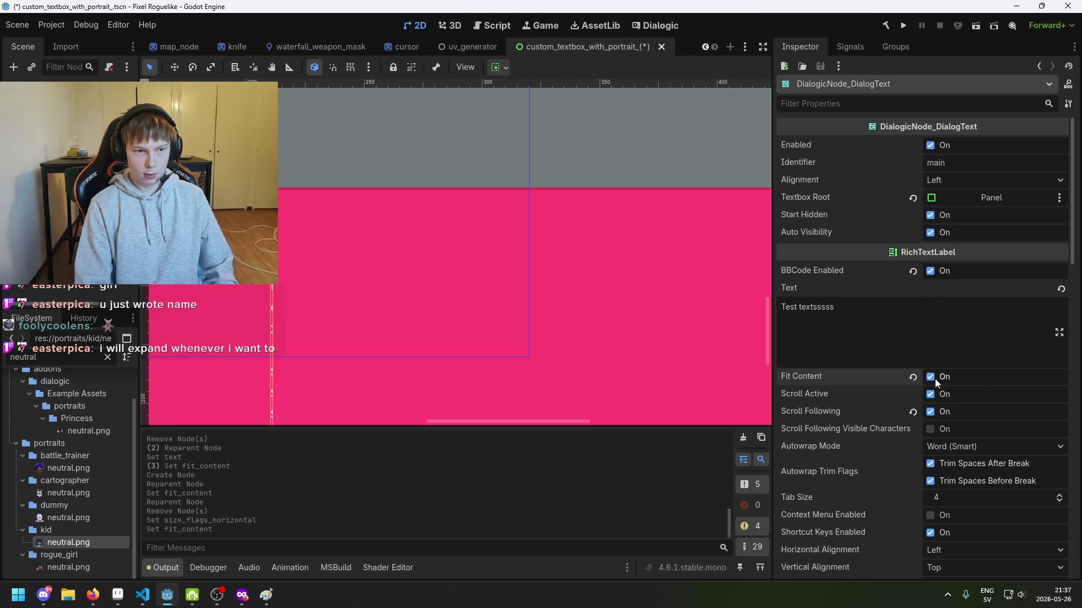
pyautogui.click(930, 377)
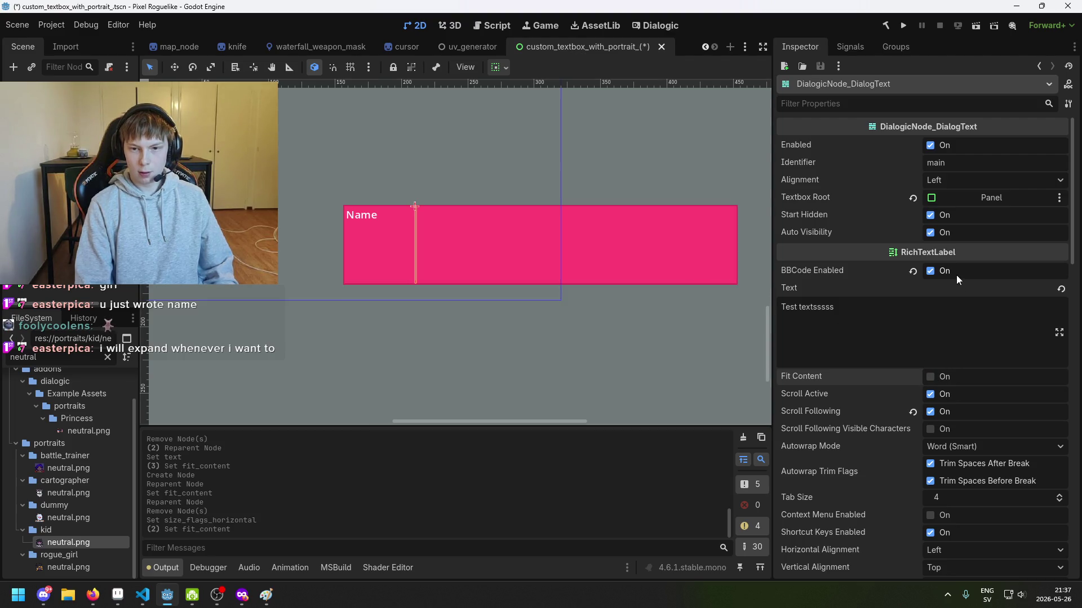
pyautogui.hscroll(3, 591, 237)
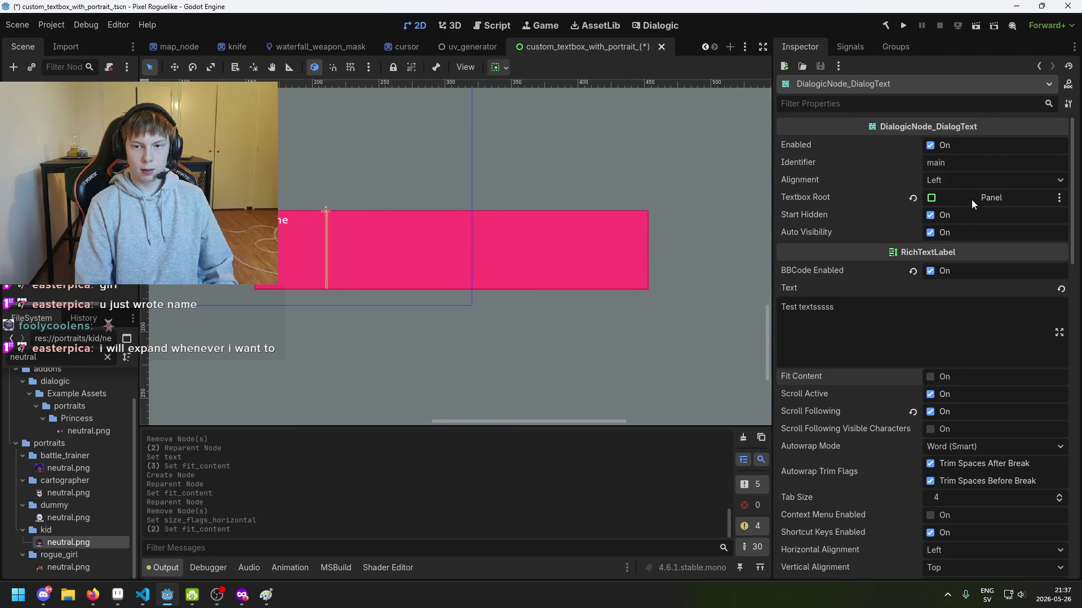
pyautogui.scroll(-6, 932, 330)
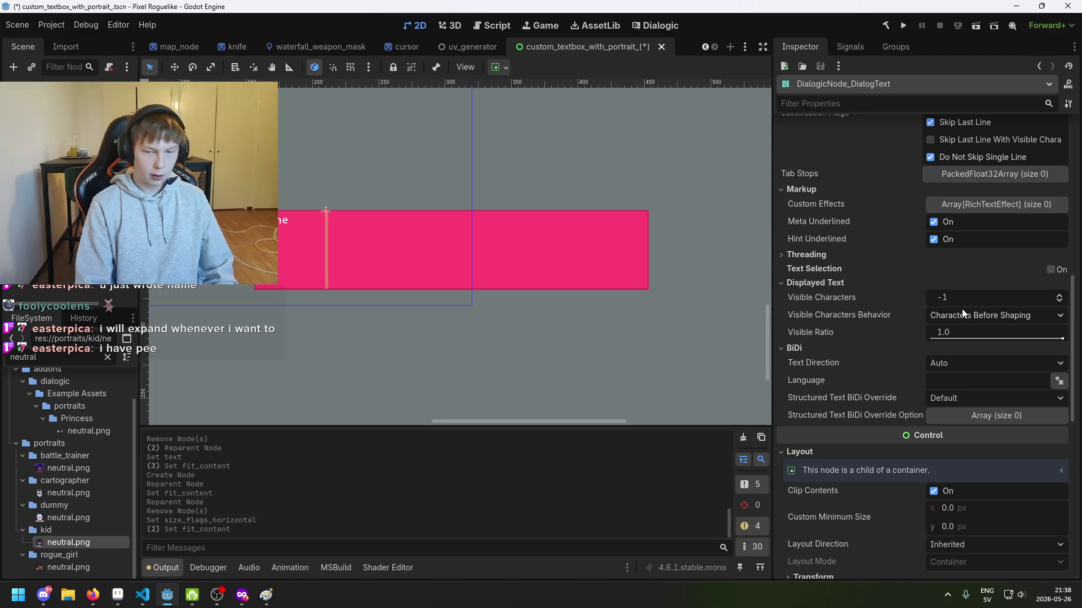
pyautogui.hotkey('ctrl', 's')
# Check that the dialog text's Horizontal Alignment remains Left.
pyautogui.scroll(-1, 930, 337)
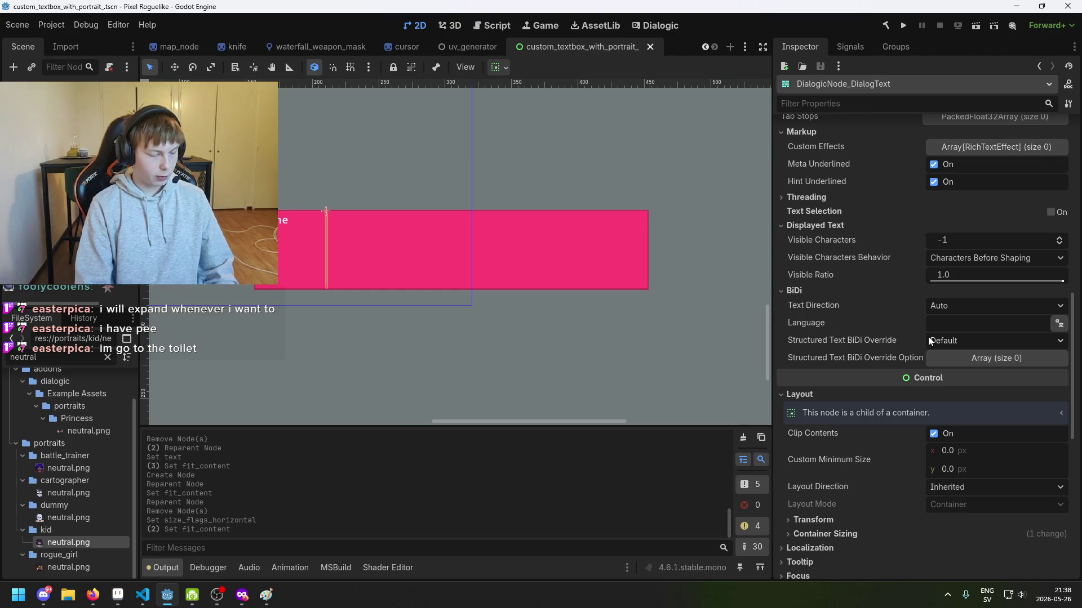
pyautogui.scroll(1, 910, 280)
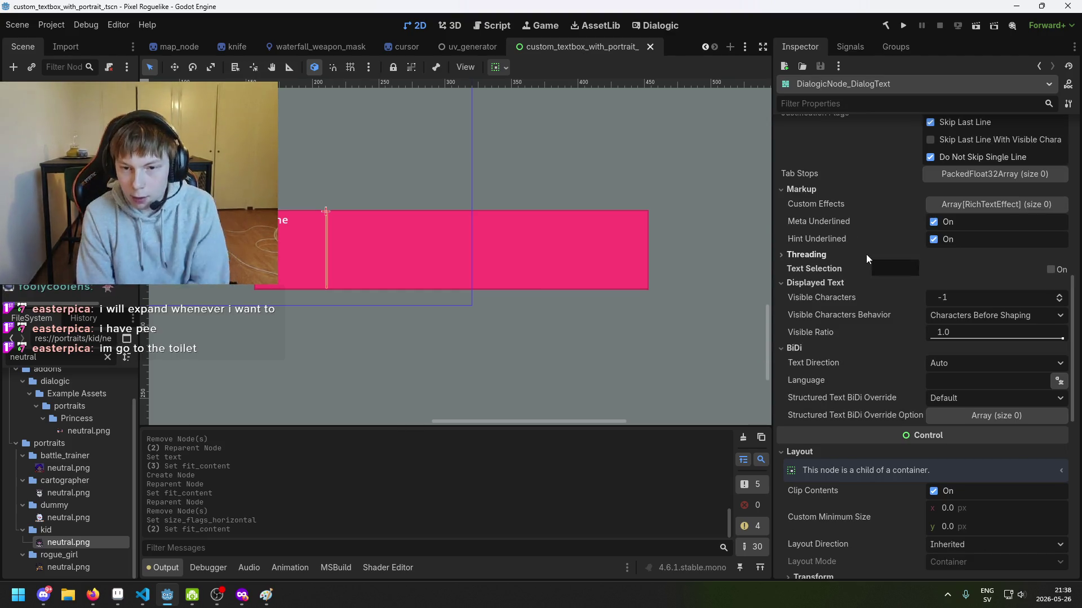
pyautogui.scroll(5, 885, 254)
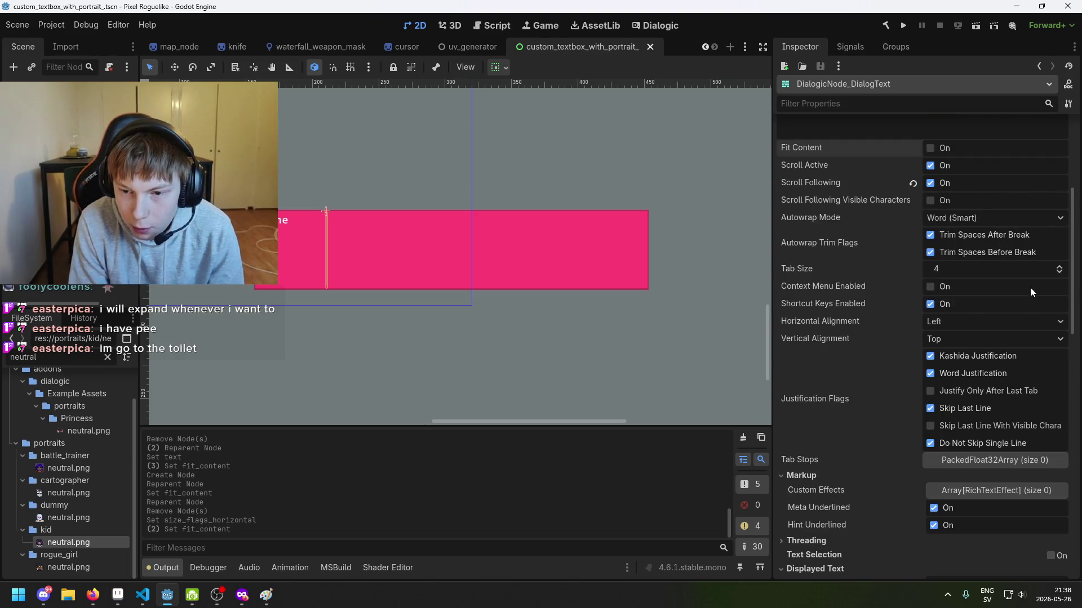
pyautogui.click(970, 320)
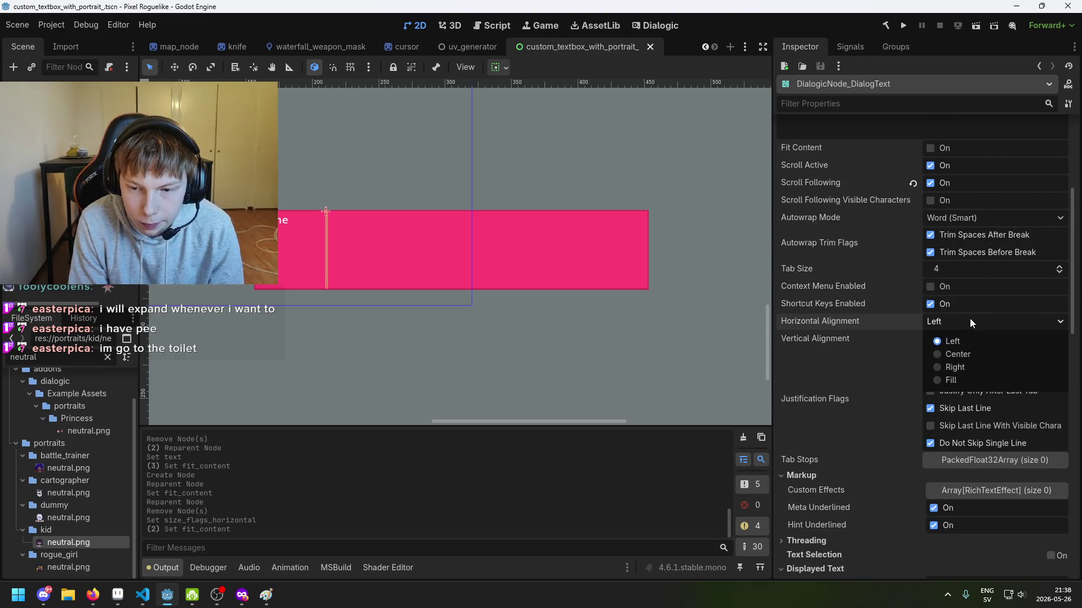
pyautogui.click(969, 319)
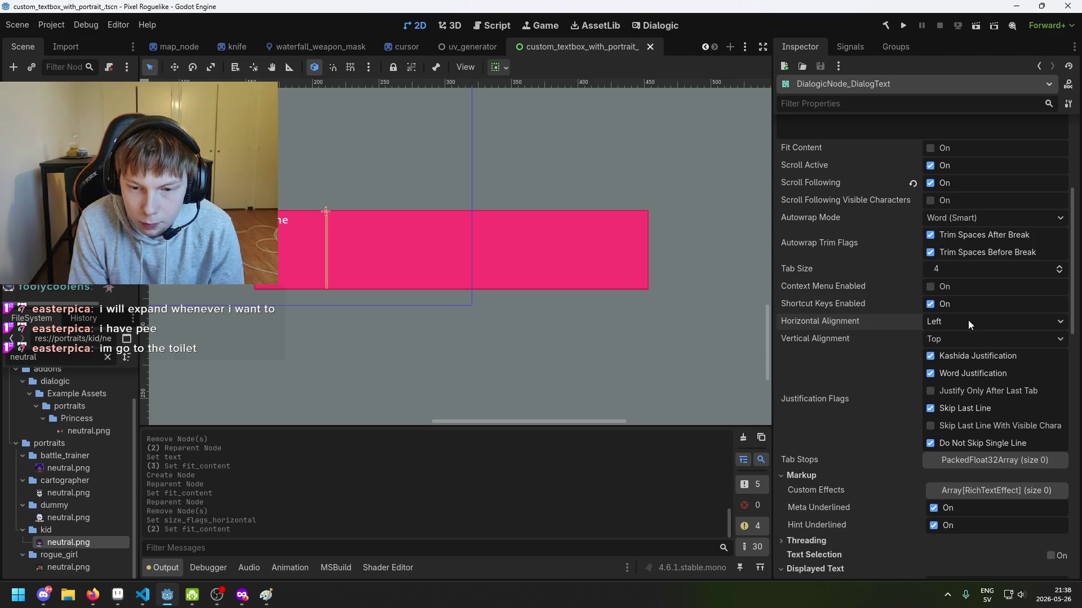
pyautogui.scroll(1, 952, 324)
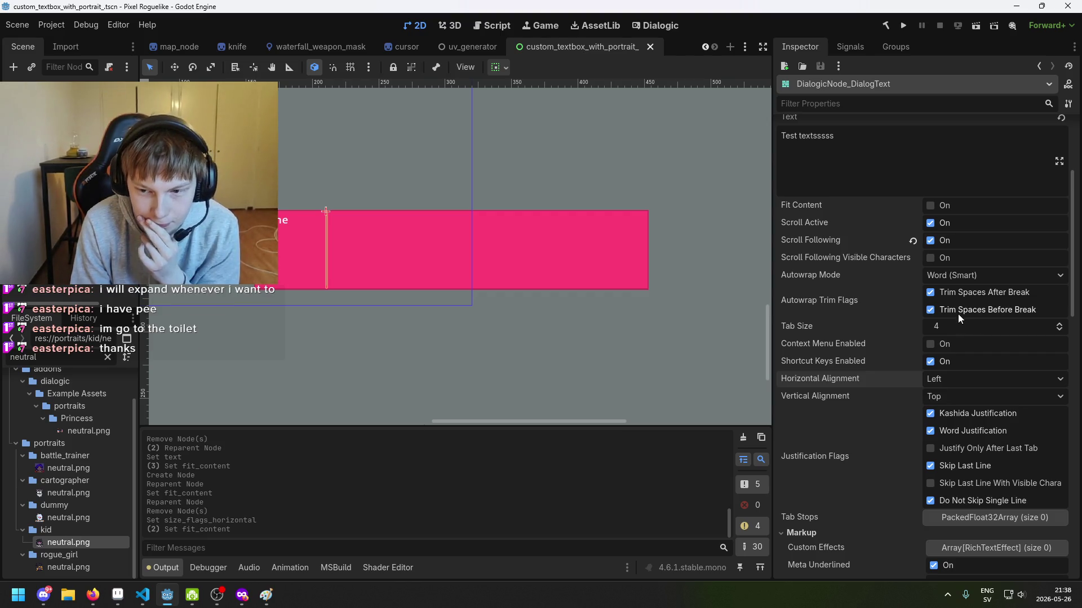
pyautogui.scroll(2, 952, 312)
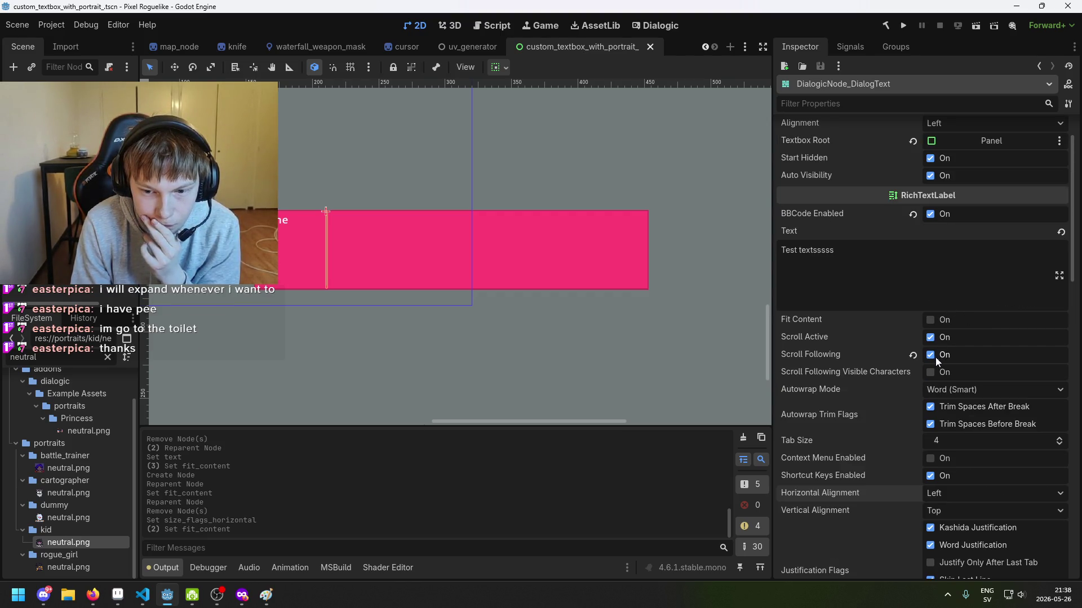
pyautogui.scroll(1, 913, 351)
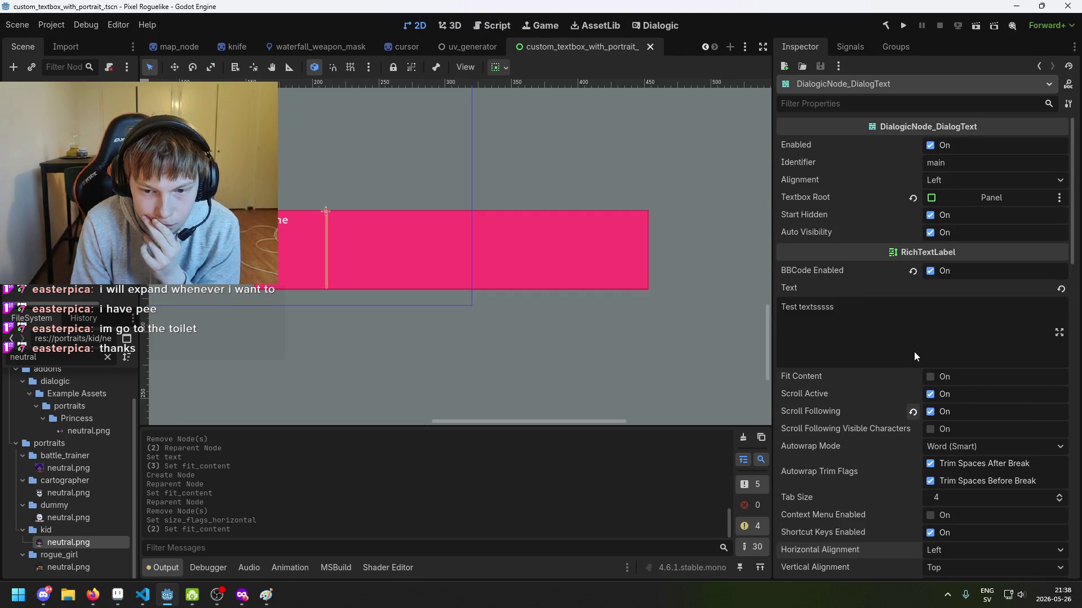
# Toggle Fit Content on and off again and bring up the Textbox Root node picker.
pyautogui.click(933, 376)
pyautogui.click(930, 376)
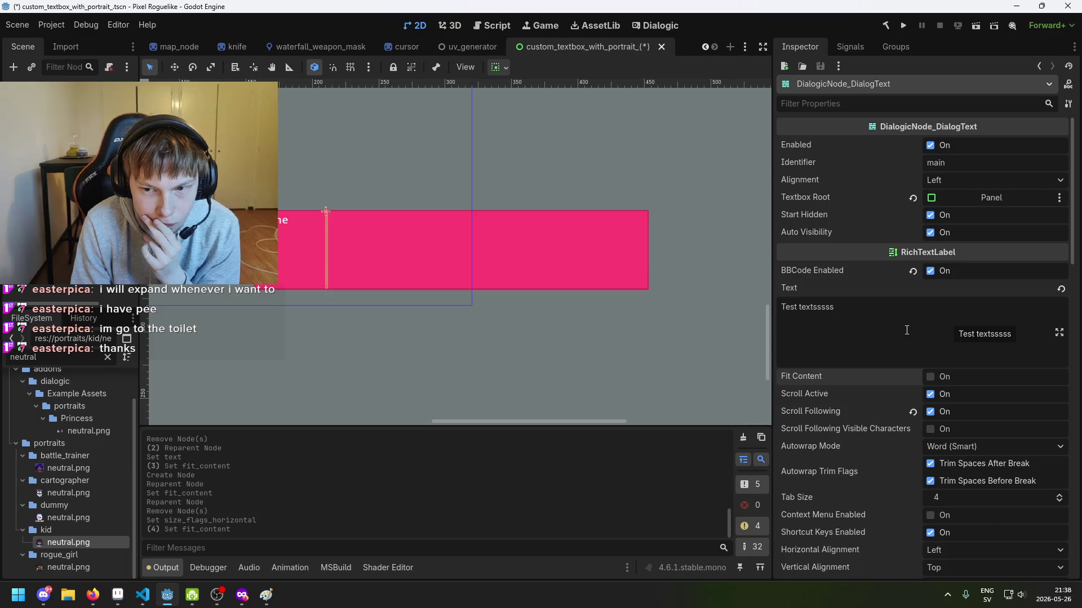
pyautogui.click(1008, 196)
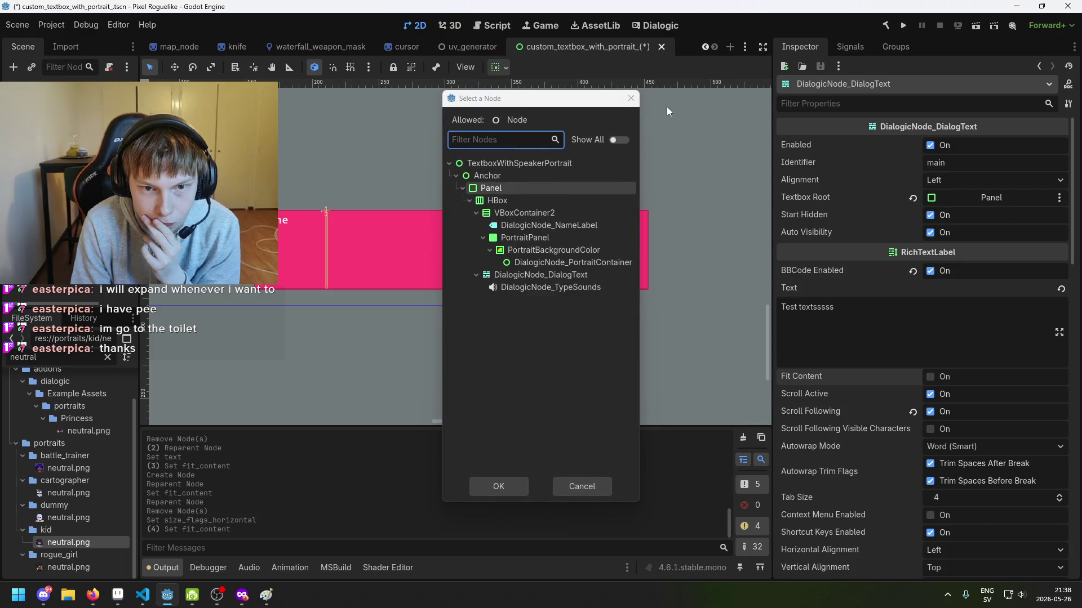
# Dismiss the Textbox Root node picker without changing it.
pyautogui.click(660, 112)
pyautogui.click(933, 199)
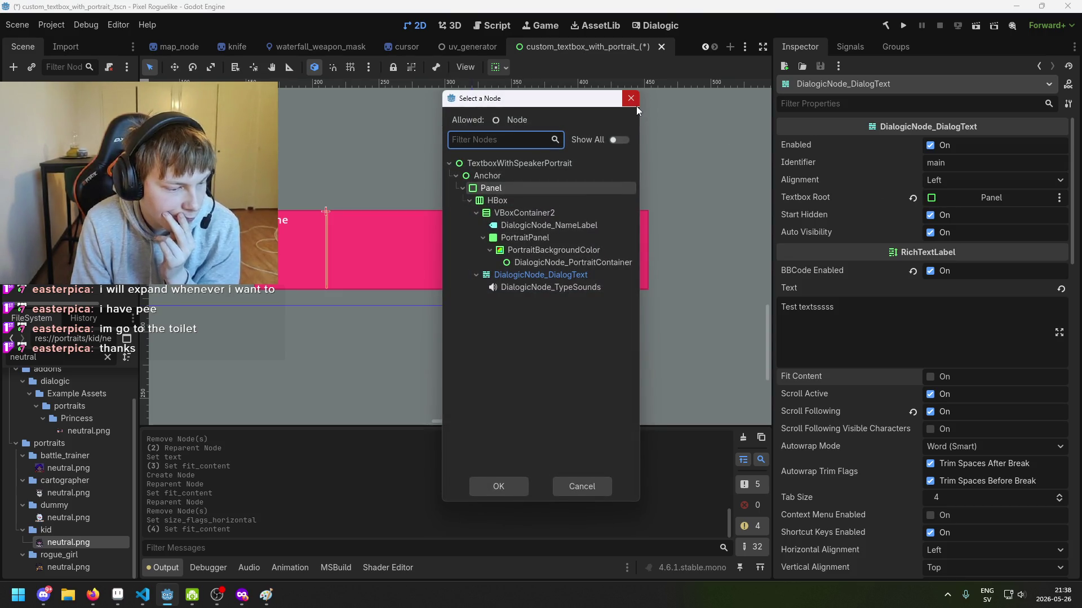
pyautogui.click(635, 105)
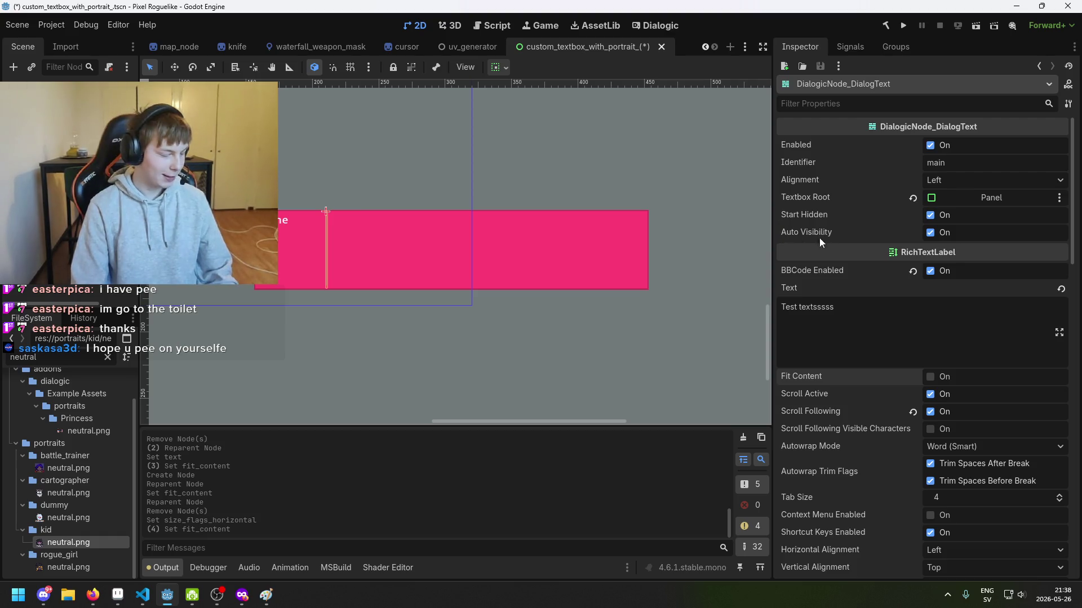
# Undo and redo the Fit Content change, uncheck Fit Content, and save the scene.
pyautogui.hotkey('ctrl', 'z')
pyautogui.hotkey('ctrl', 'z')
pyautogui.hotkey('ctrl', 'shift', 'z')
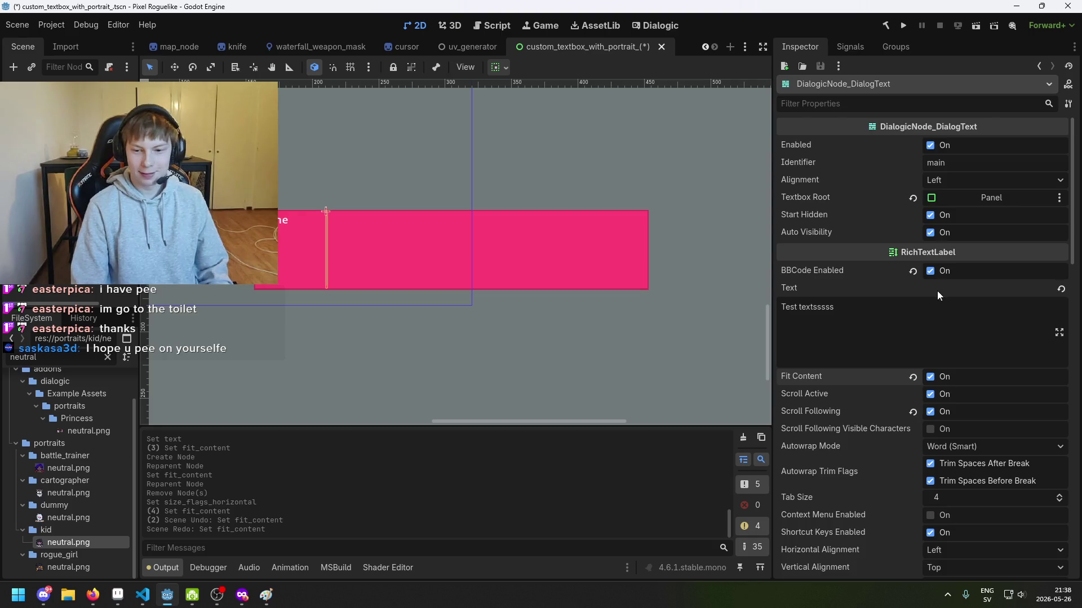
pyautogui.scroll(-3, 937, 291)
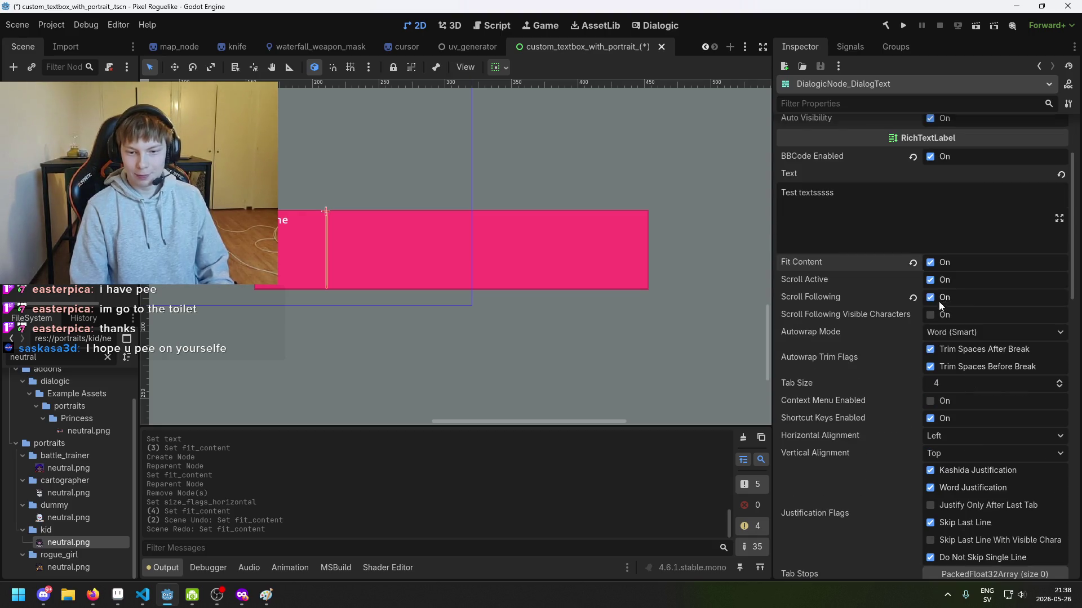
pyautogui.click(930, 262)
pyautogui.hotkey('ctrl', 's')
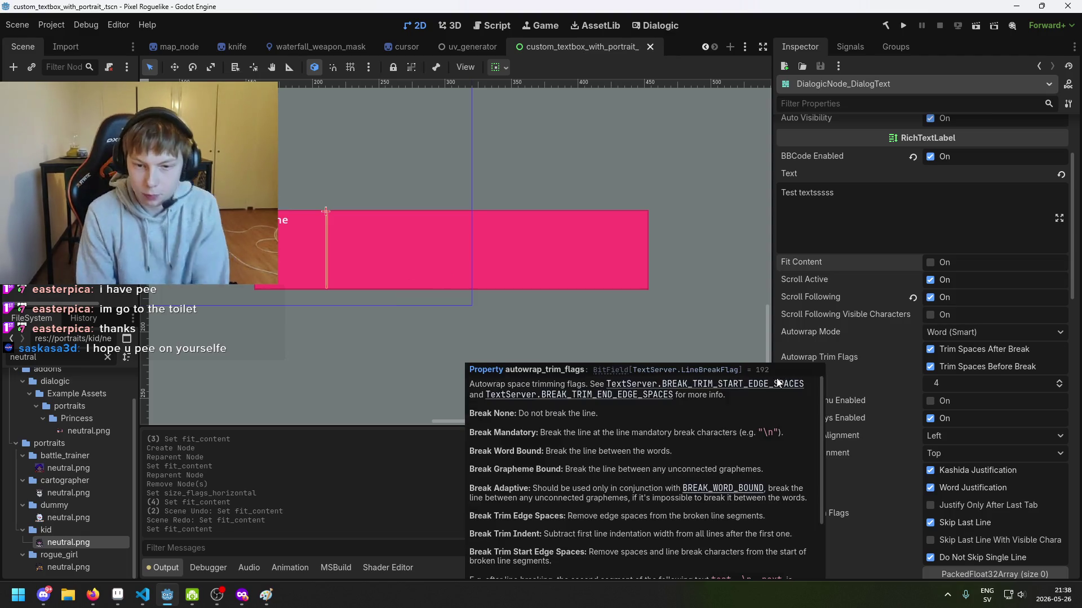
# Expand the dialog text's Layout > Container Sizing section.
pyautogui.scroll(-5, 920, 362)
pyautogui.scroll(-5, 904, 347)
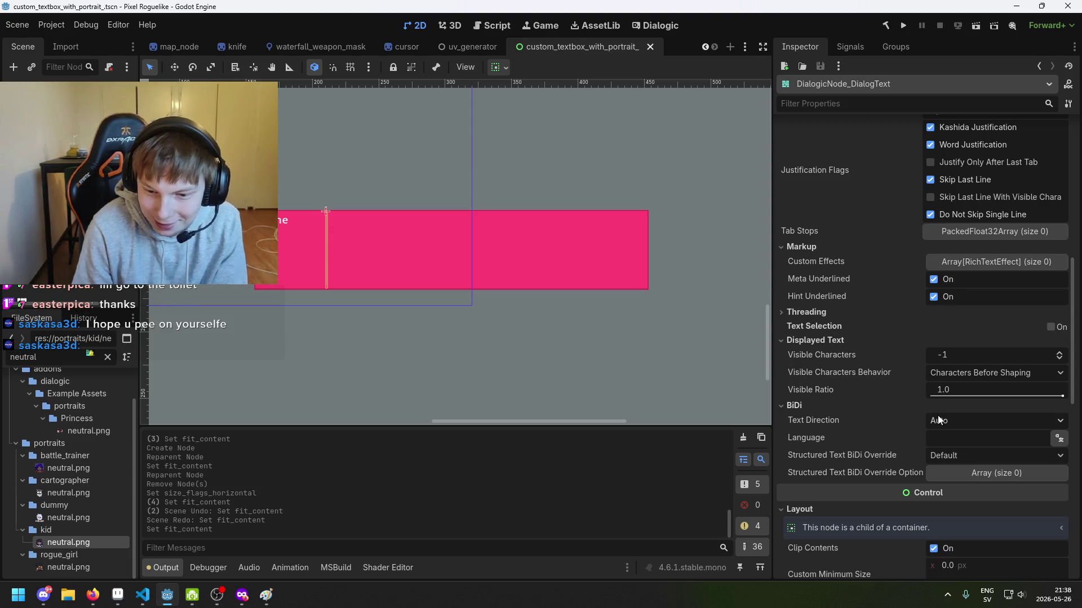
pyautogui.scroll(-7, 804, 410)
pyautogui.click(855, 421)
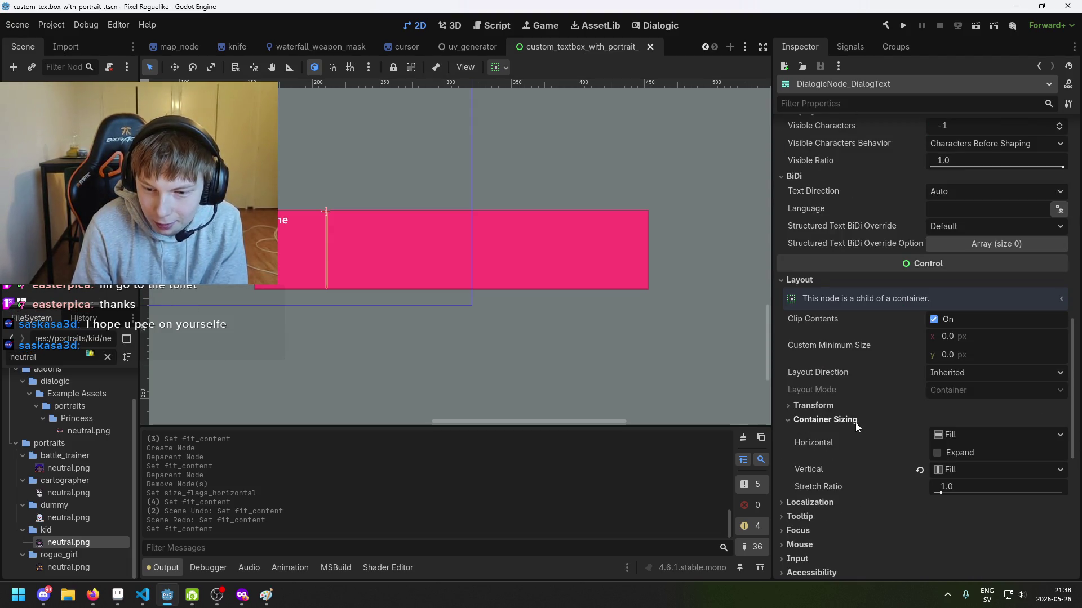
# Check Horizontal Expand under Container Sizing for DialogicNode_DialogText.
pyautogui.scroll(1, 356, 259)
pyautogui.scroll(1, 350, 288)
pyautogui.hscroll(-2, 350, 289)
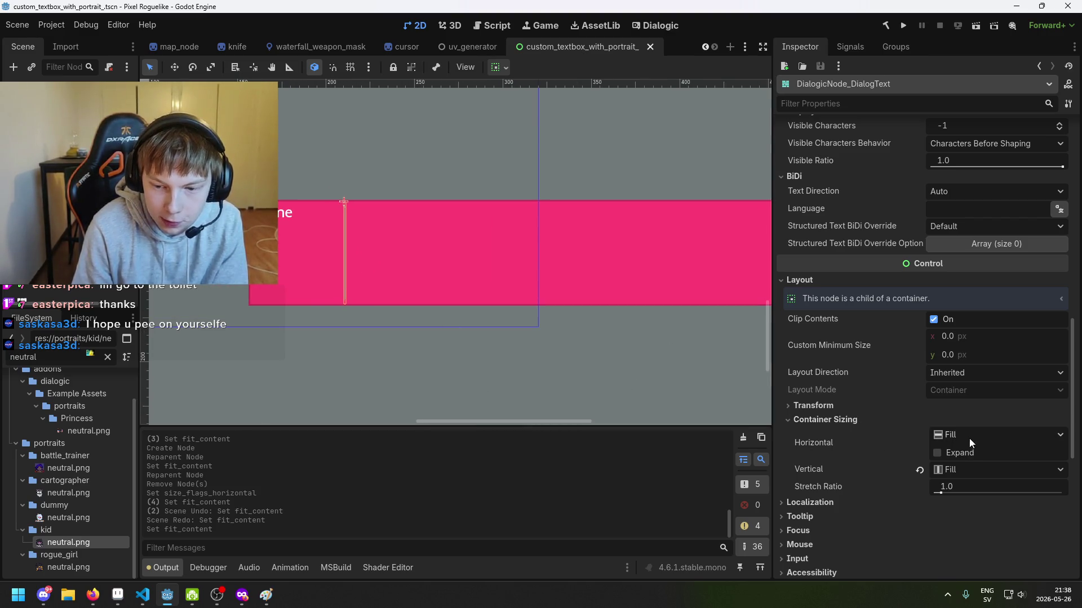
pyautogui.click(944, 452)
# Select VBoxContainer2 and then PortraitPanel on the canvas.
pyautogui.scroll(-1, 718, 313)
pyautogui.scroll(-1, 549, 277)
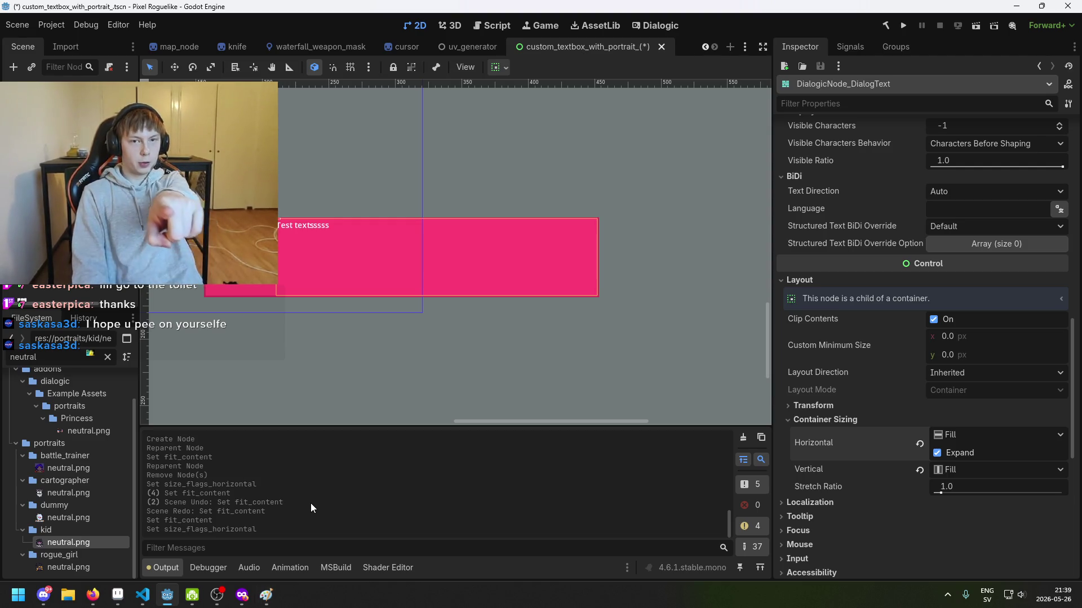
pyautogui.scroll(2, 363, 260)
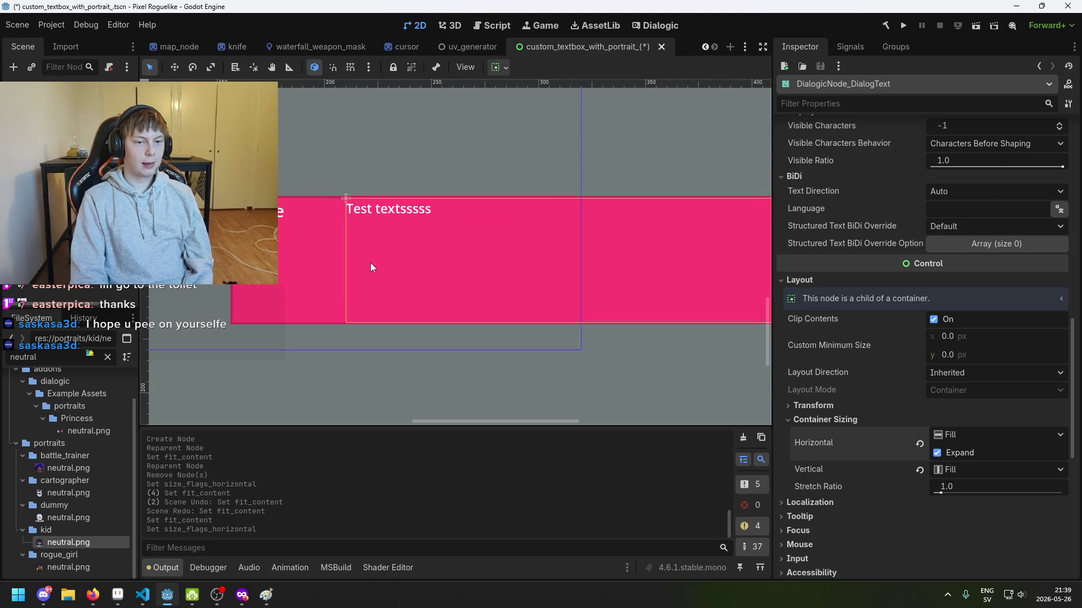
pyautogui.scroll(2, 308, 236)
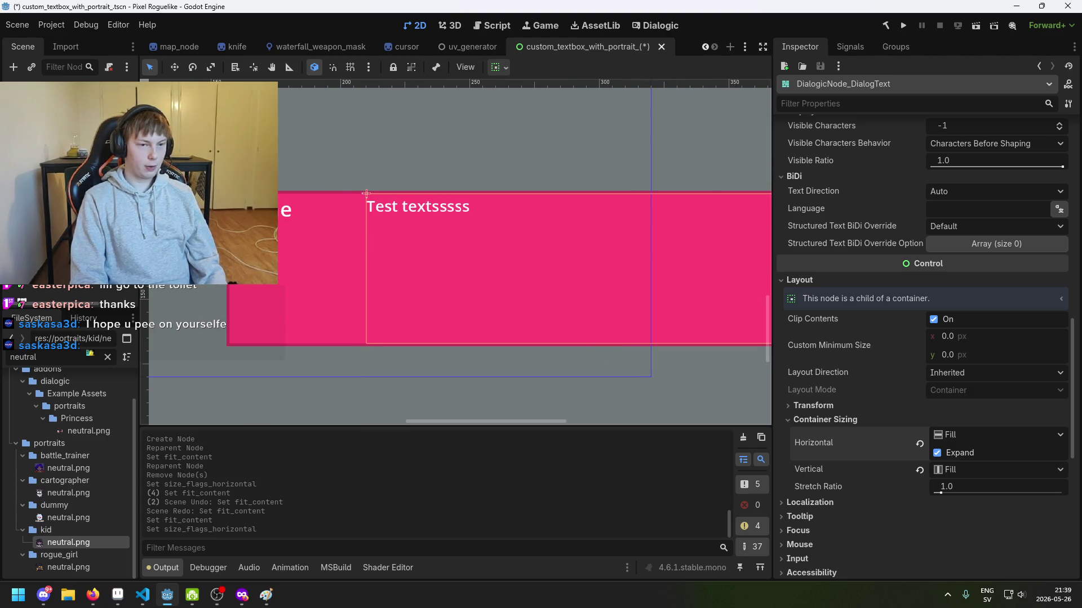
pyautogui.click(288, 265)
pyautogui.click(291, 264)
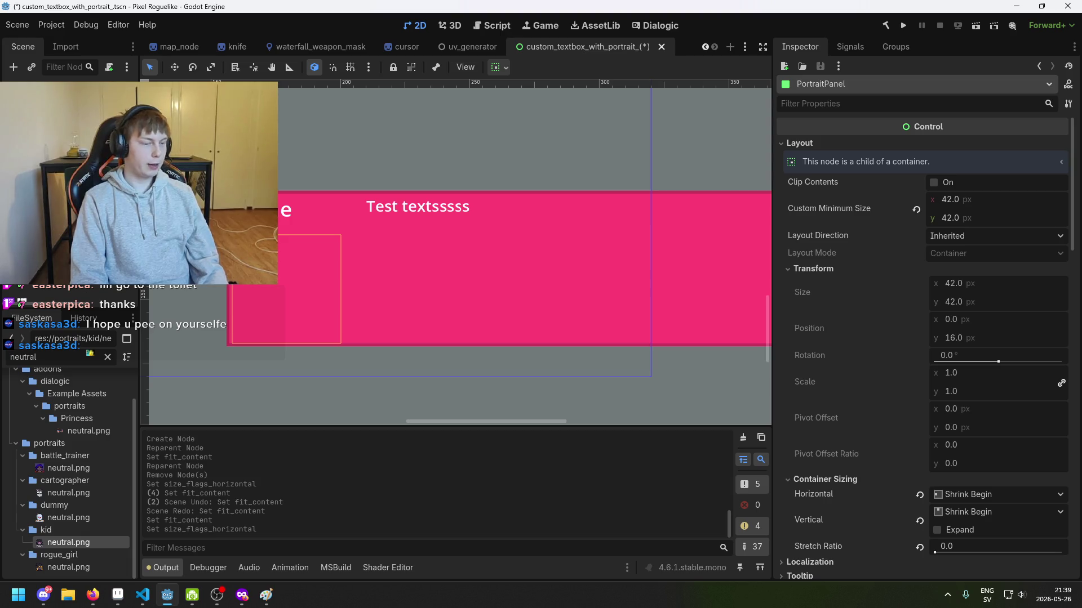
# Replace the name label's Text with 'Veryverylongnametakingupspace'.
pyautogui.click(285, 209)
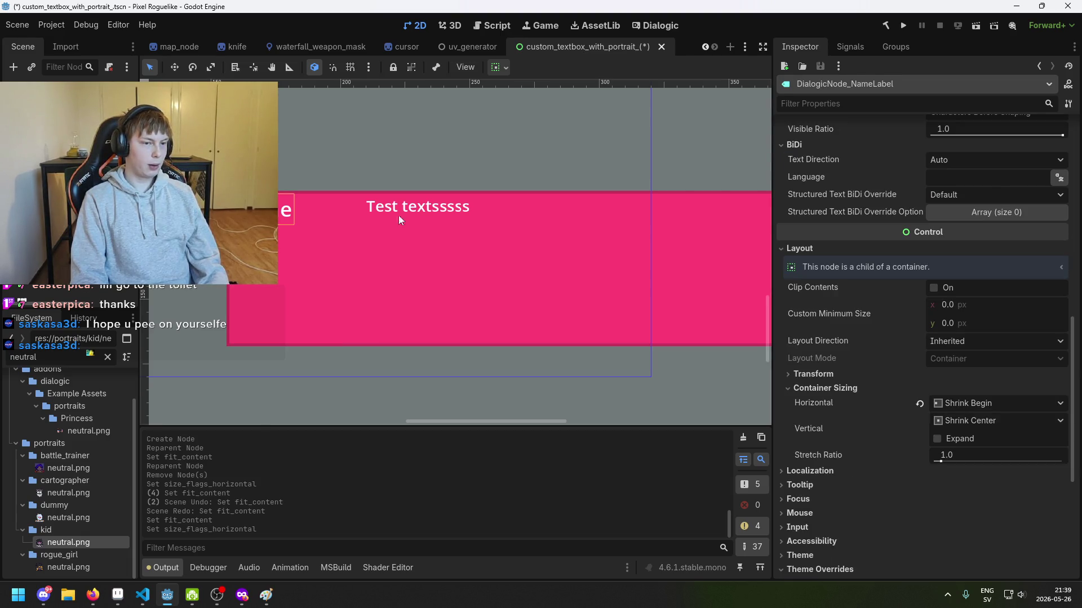
pyautogui.scroll(5, 908, 310)
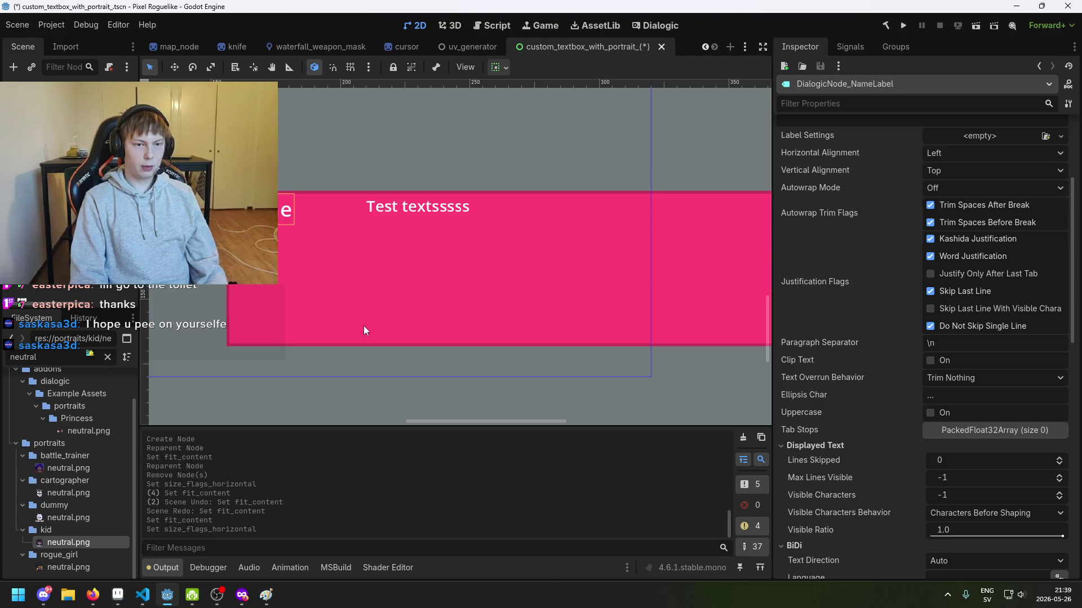
pyautogui.scroll(3, 1026, 205)
pyautogui.click(961, 266)
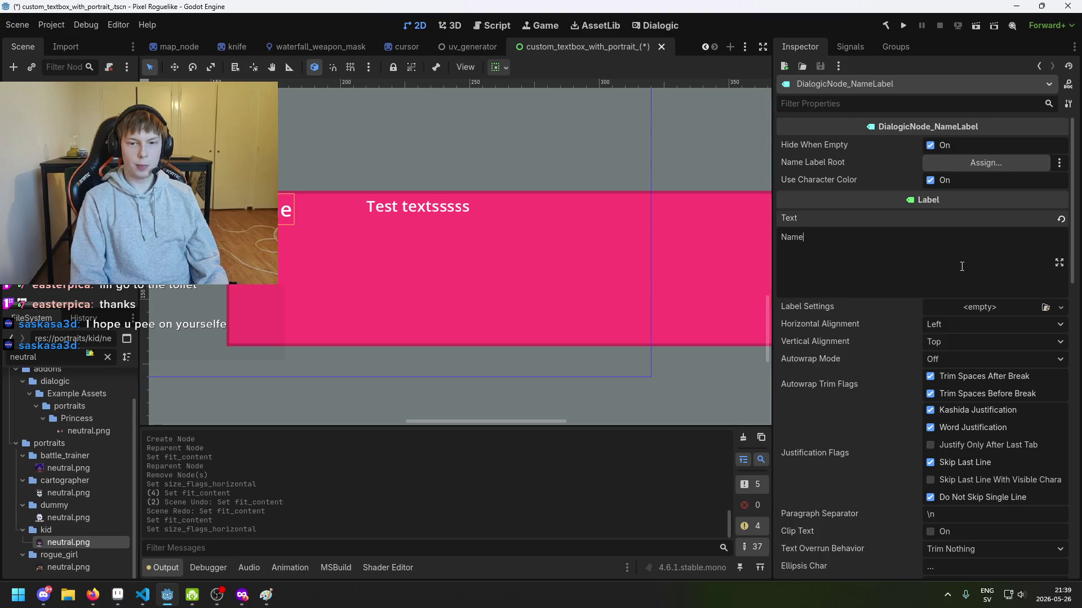
pyautogui.hotkey('ctrl', 'a')
pyautogui.press('BackSpace')
pyautogui.write('Veryverylongnametakingupspace')
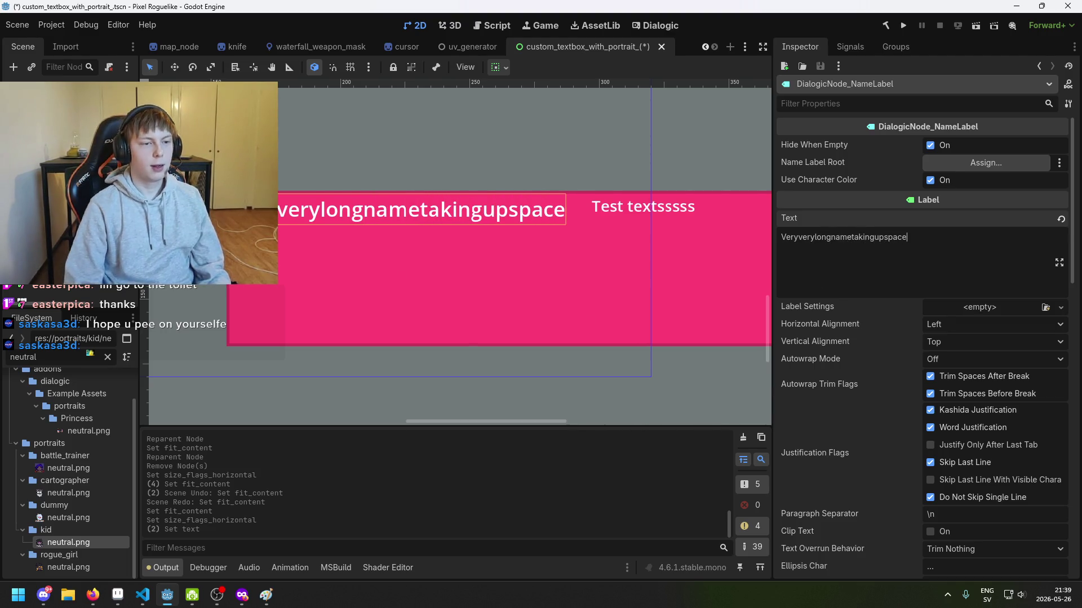
# Pan around the pink panel, alternately selecting the dialog text and PortraitPanel to inspect the layout.
pyautogui.click(414, 264)
pyautogui.scroll(-1, 415, 264)
pyautogui.moveTo(464, 282); pyautogui.dragTo(414, 253)
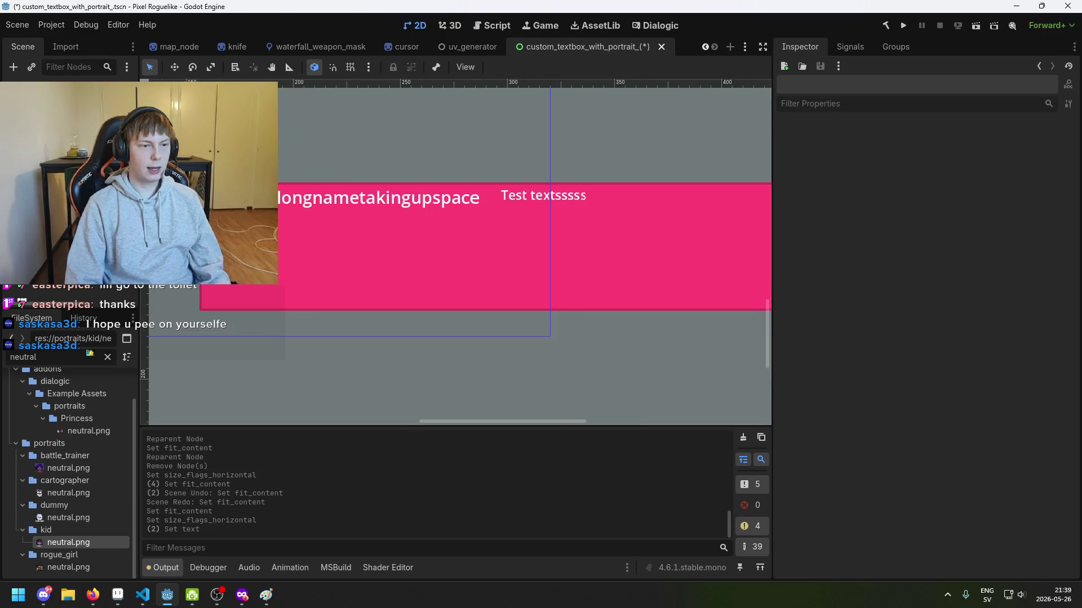
pyautogui.click(334, 199)
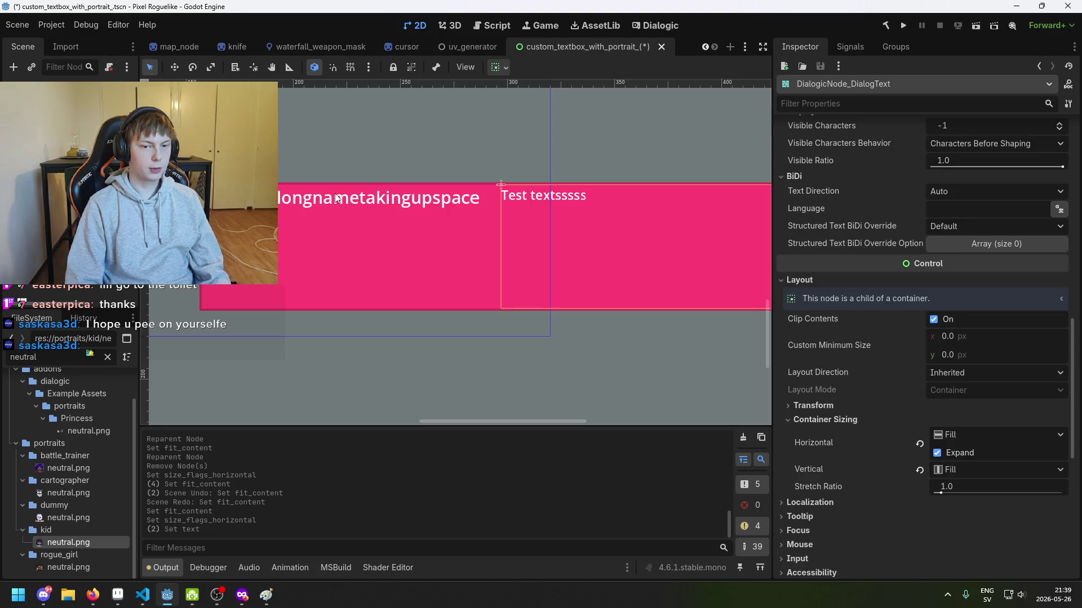
pyautogui.moveTo(338, 195); pyautogui.dragTo(454, 195)
pyautogui.click(324, 223)
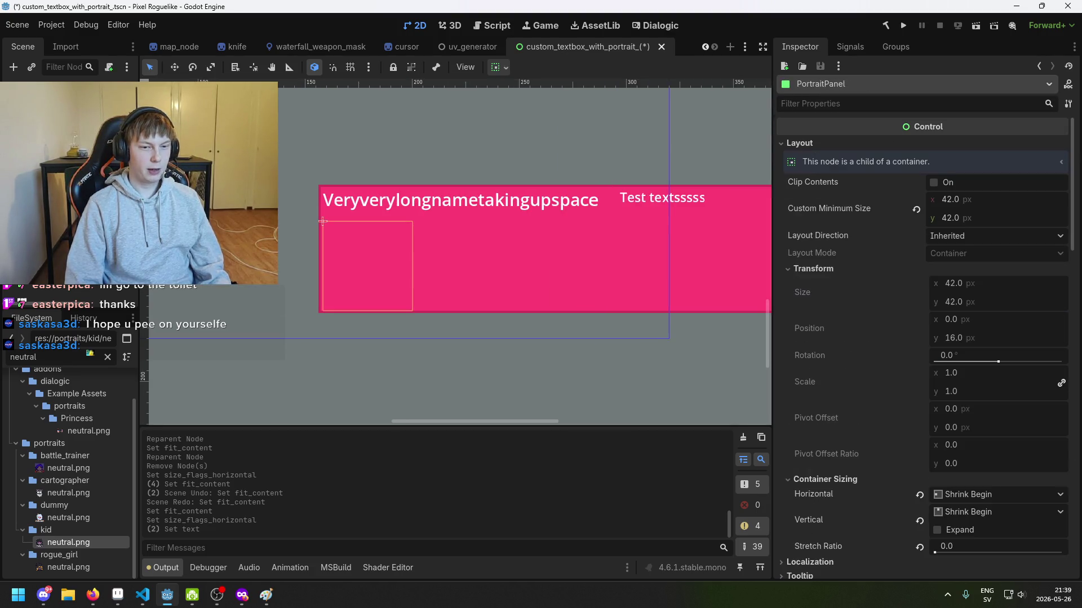
pyautogui.click(619, 187)
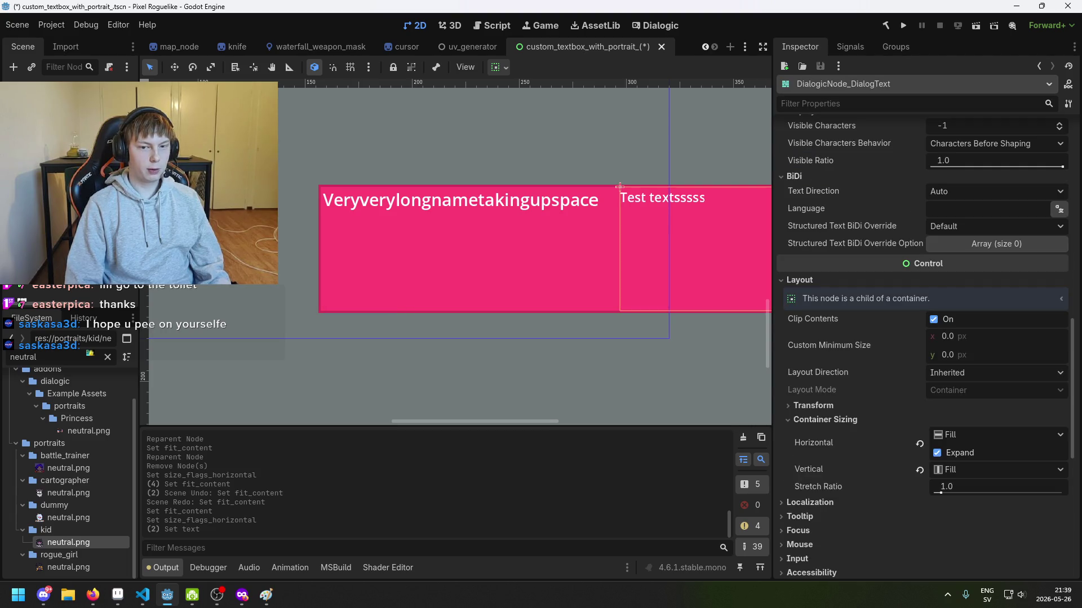
pyautogui.click(323, 221)
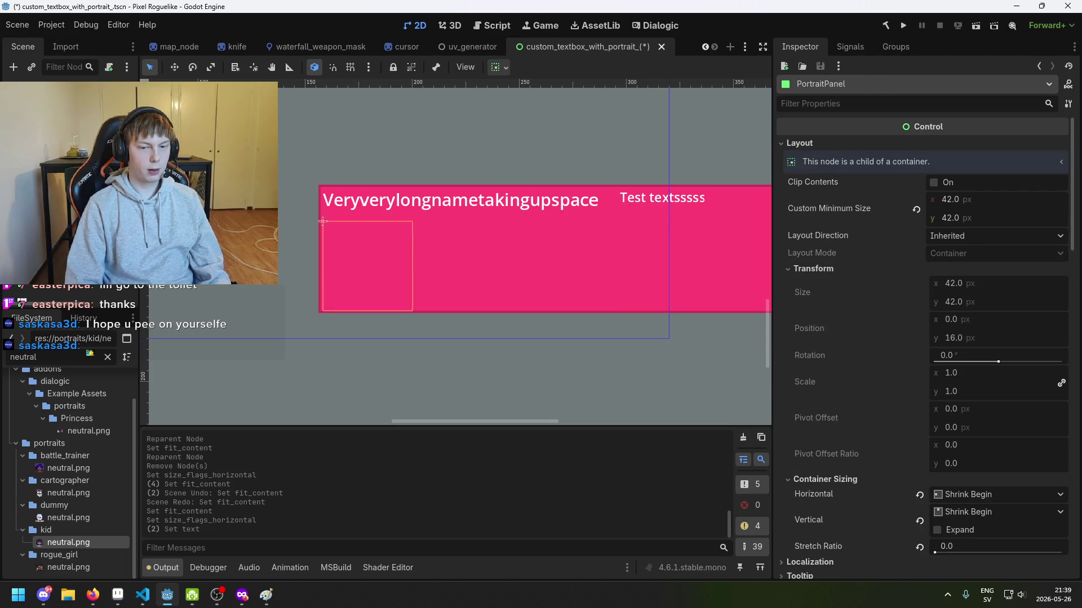
pyautogui.scroll(-1, 322, 220)
pyautogui.moveTo(416, 210); pyautogui.dragTo(313, 187)
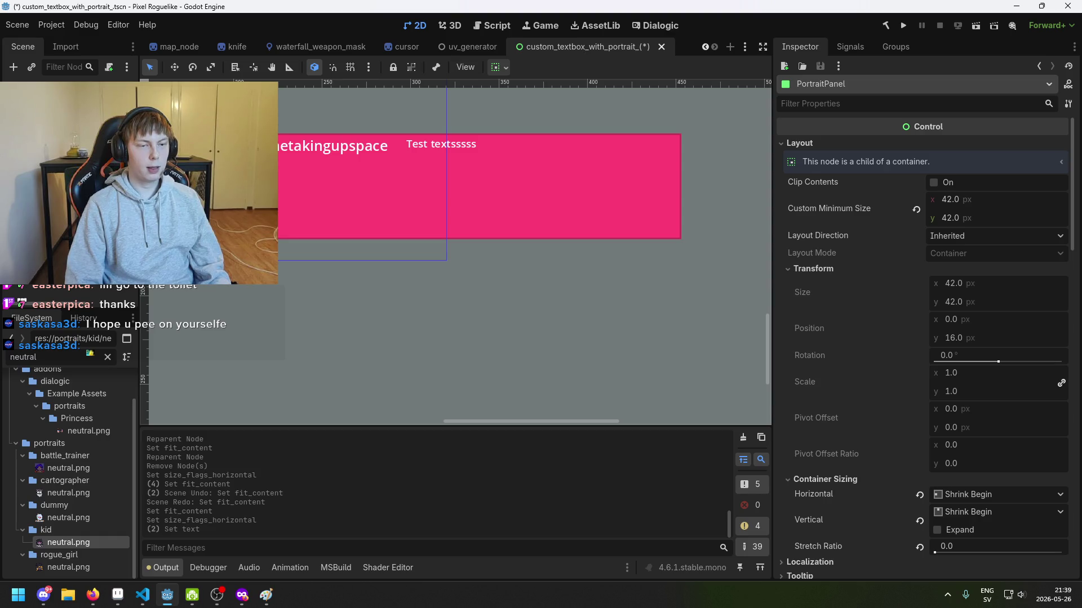
pyautogui.moveTo(250, 177); pyautogui.dragTo(352, 176)
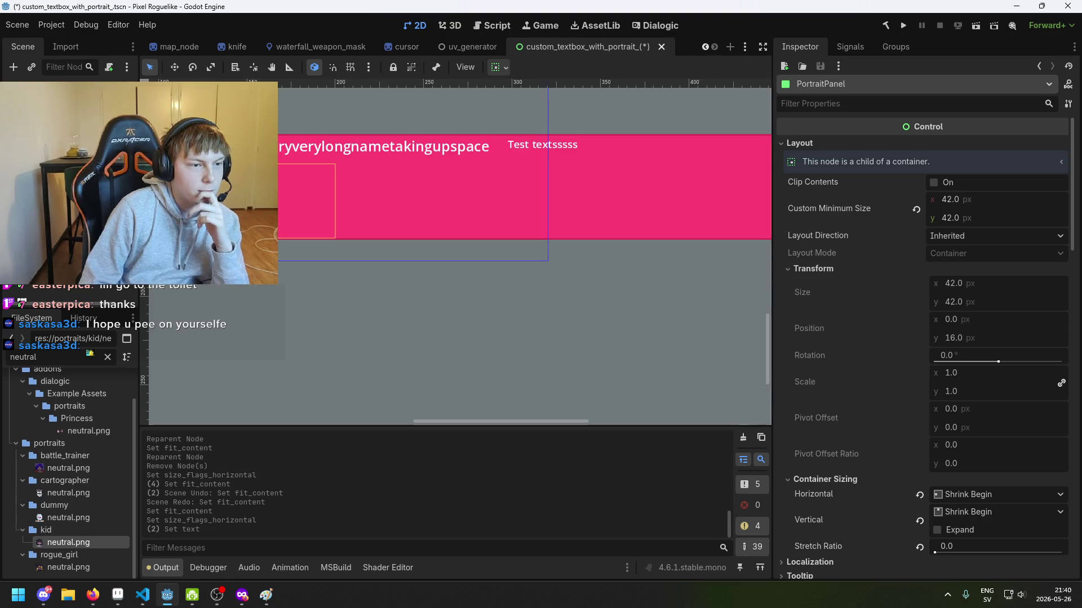
# Frame the view with F, then select VBoxContainer2 and the dialog text to show its Layout properties.
pyautogui.press('f')
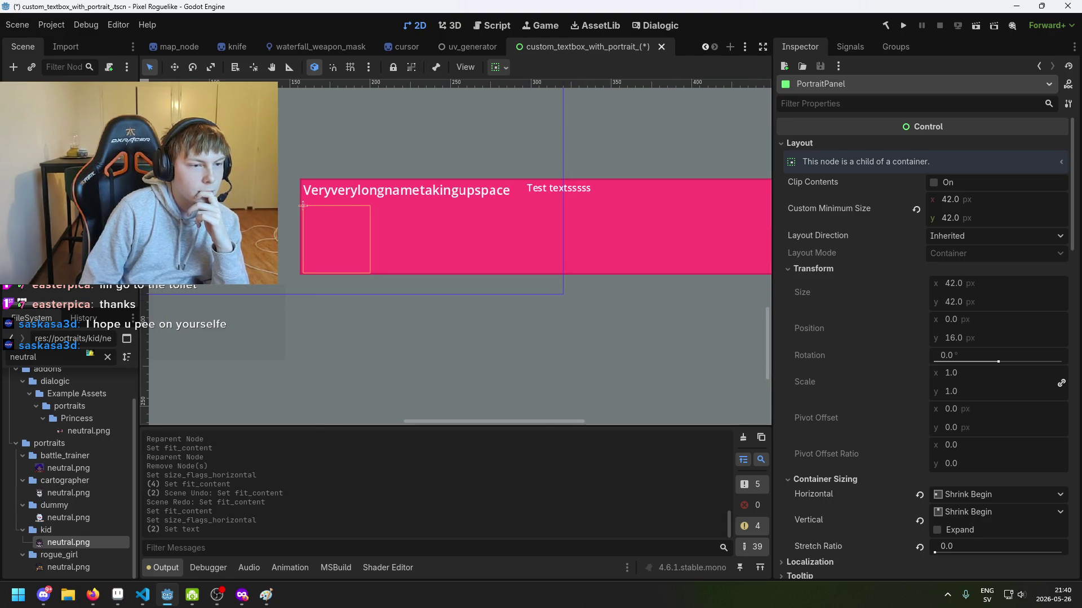
pyautogui.click(405, 243)
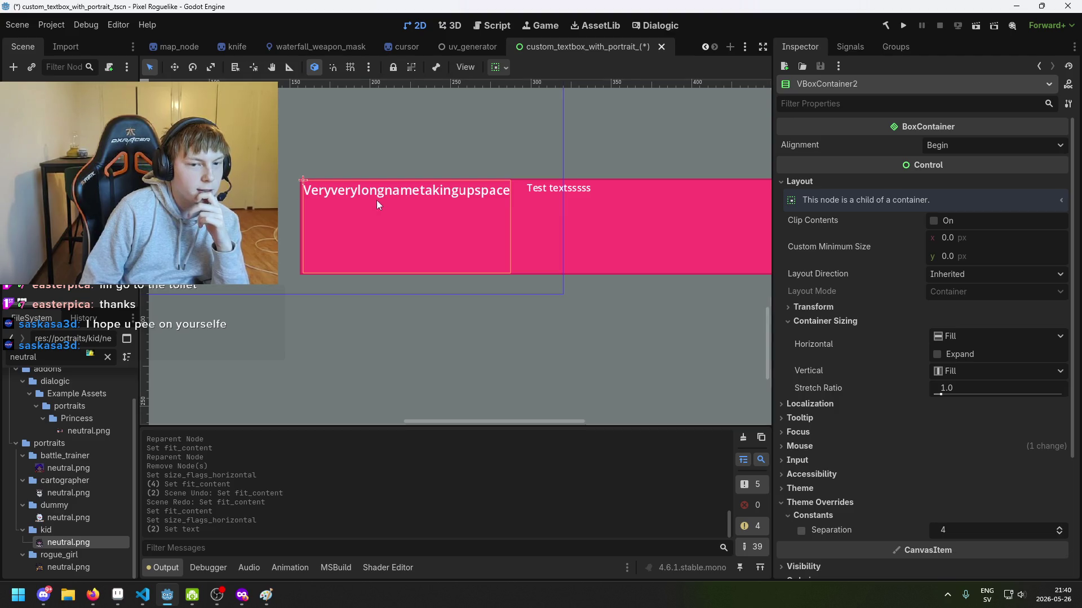
pyautogui.scroll(1, 372, 200)
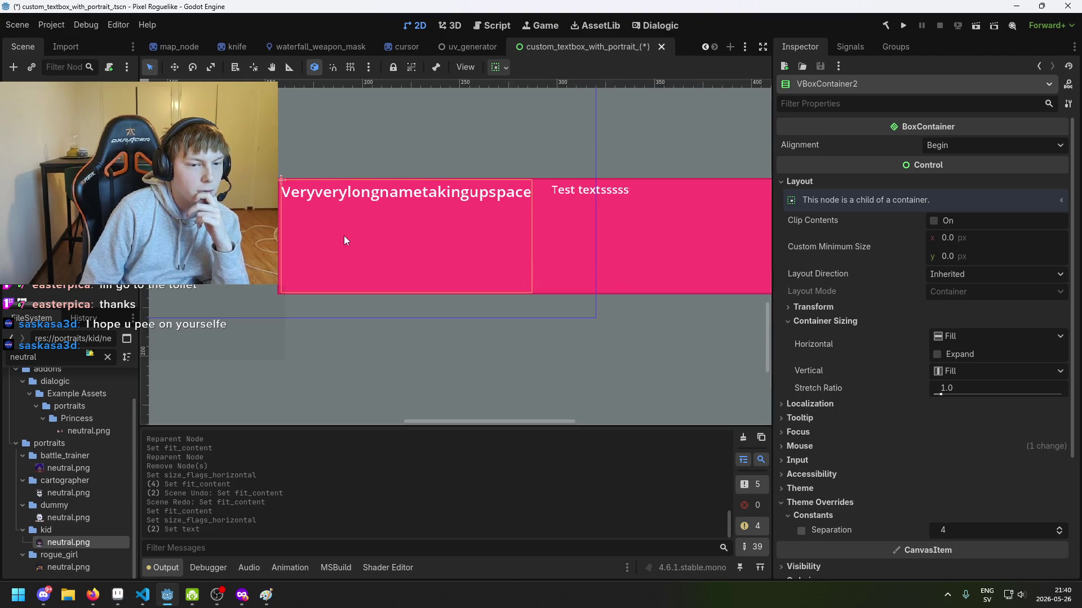
pyautogui.click(96, 237)
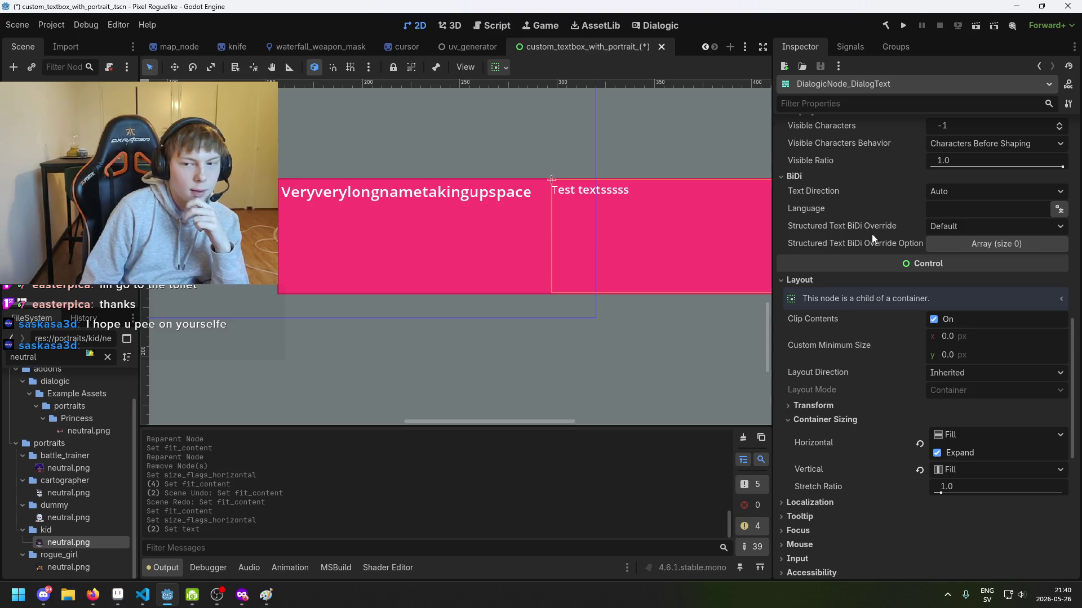
pyautogui.hscroll(3, 563, 226)
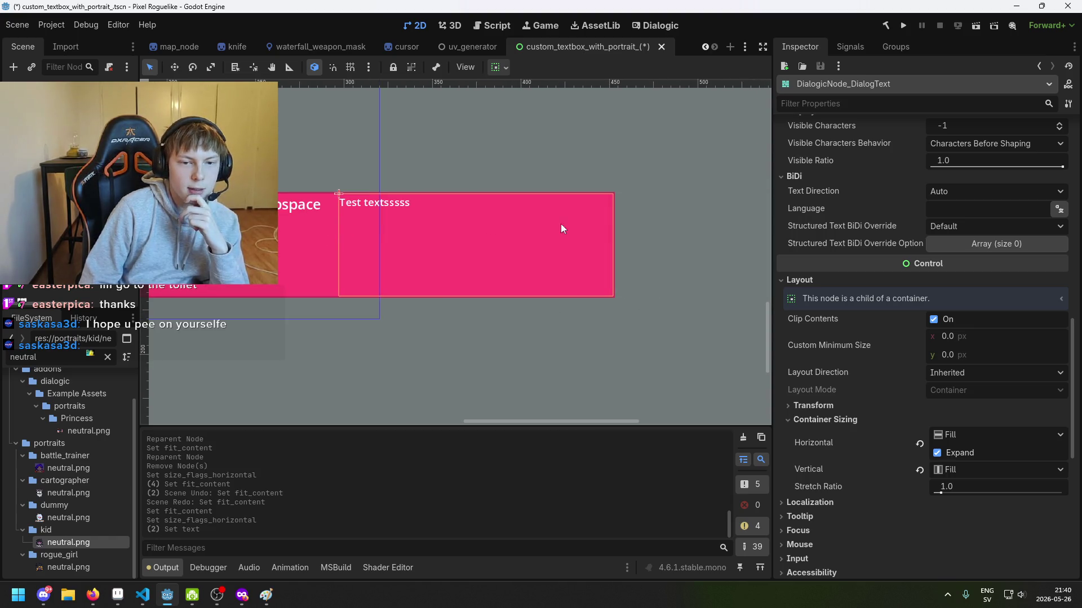
pyautogui.scroll(-1, 558, 236)
pyautogui.hscroll(3, 507, 234)
pyautogui.scroll(-1, 425, 225)
pyautogui.hscroll(-2, 468, 226)
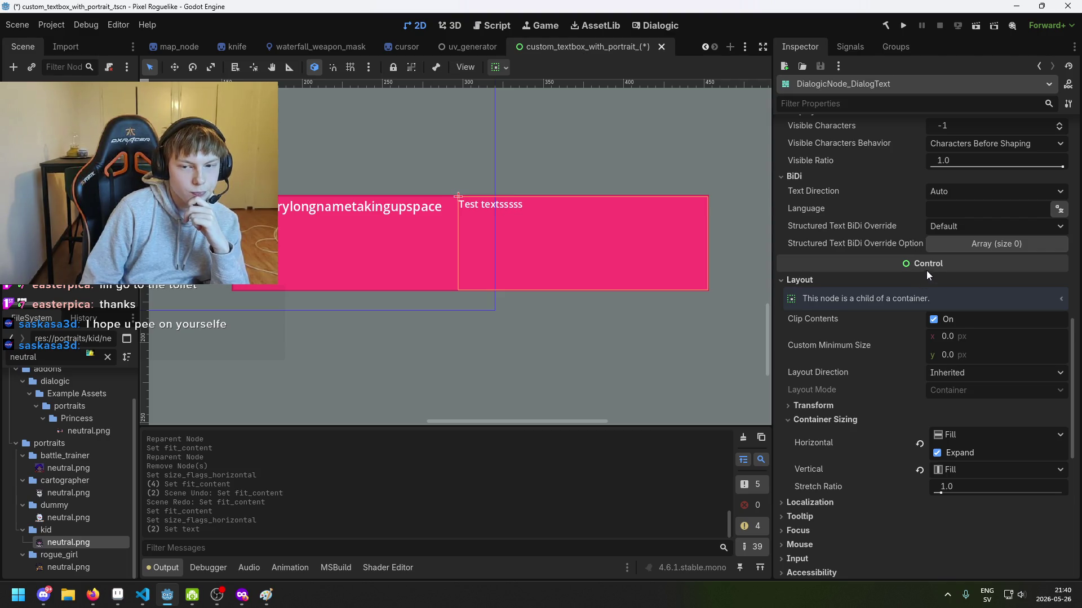
# Try Shrink End and Shrink Begin vertically, settle on Vertical Fill, and reapply Horizontal Expand.
pyautogui.scroll(-2, 935, 268)
pyautogui.scroll(-2, 941, 265)
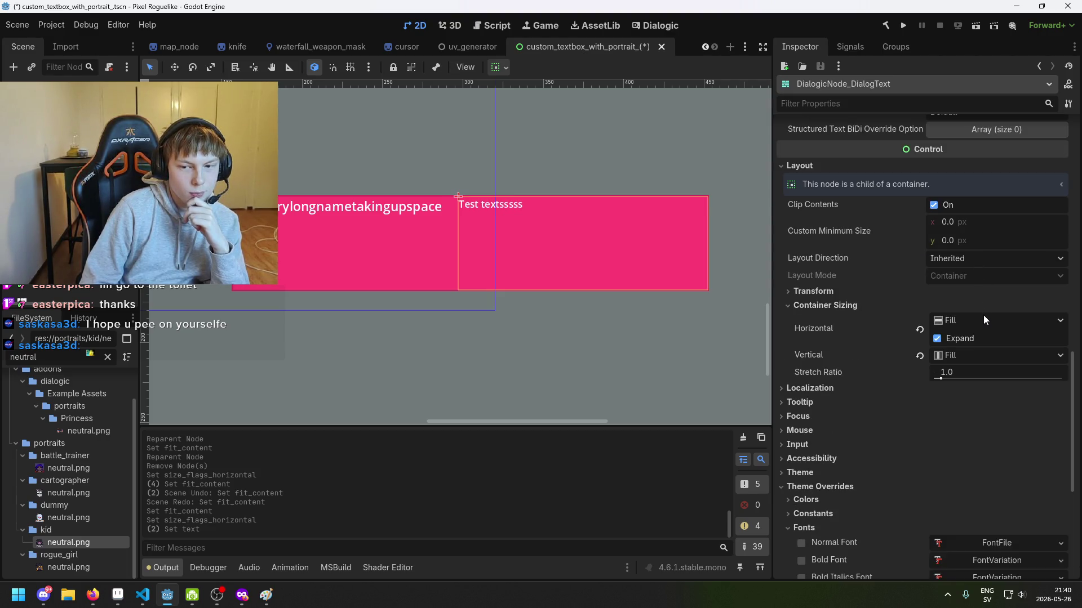
pyautogui.click(976, 354)
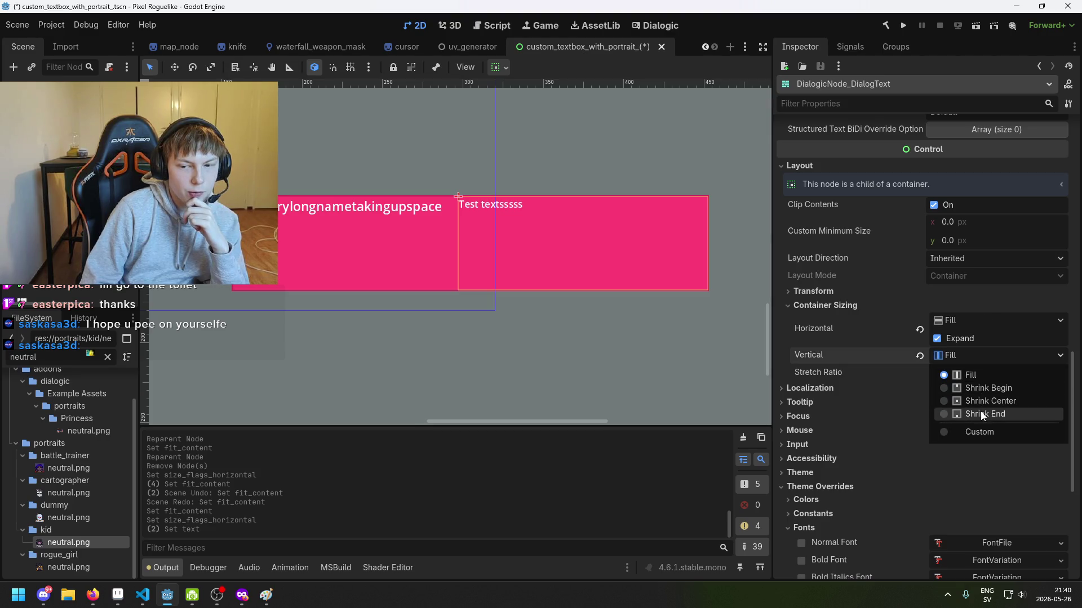
pyautogui.click(981, 414)
pyautogui.click(977, 355)
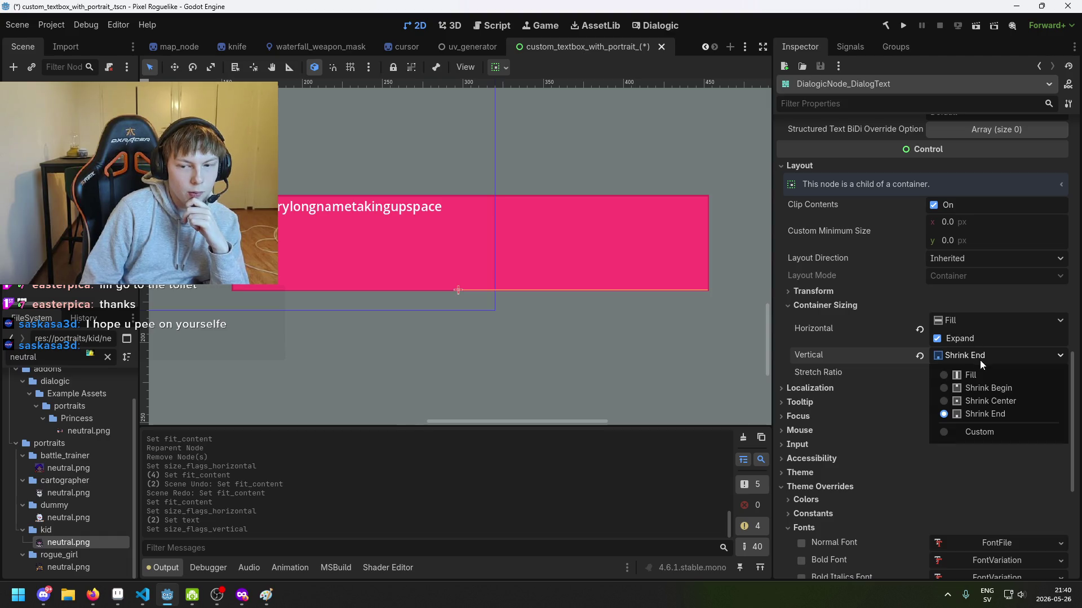
pyautogui.click(982, 386)
pyautogui.click(979, 356)
pyautogui.click(981, 375)
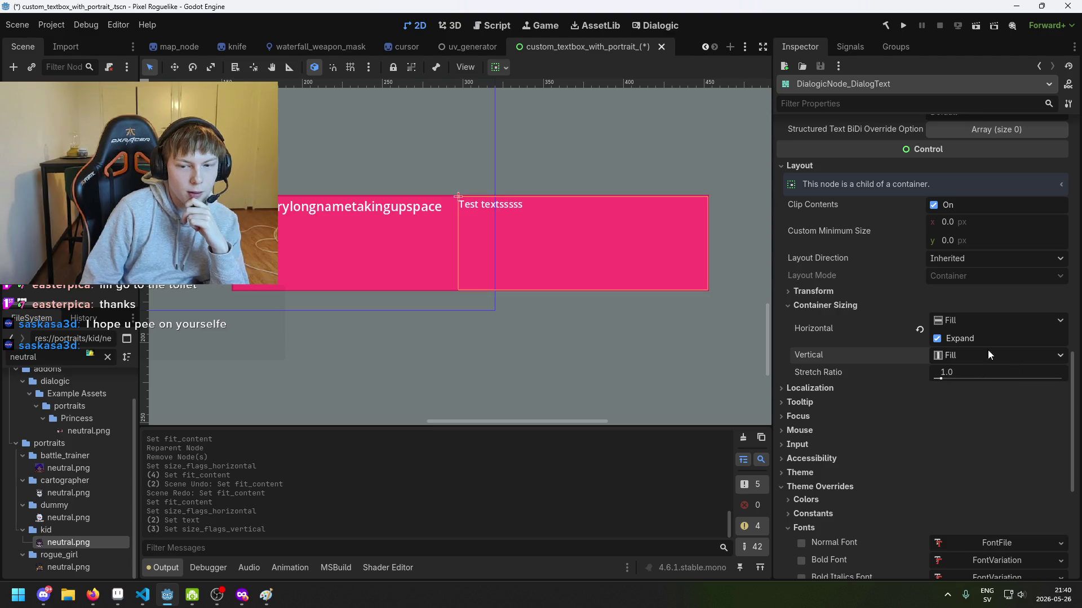
pyautogui.click(948, 340)
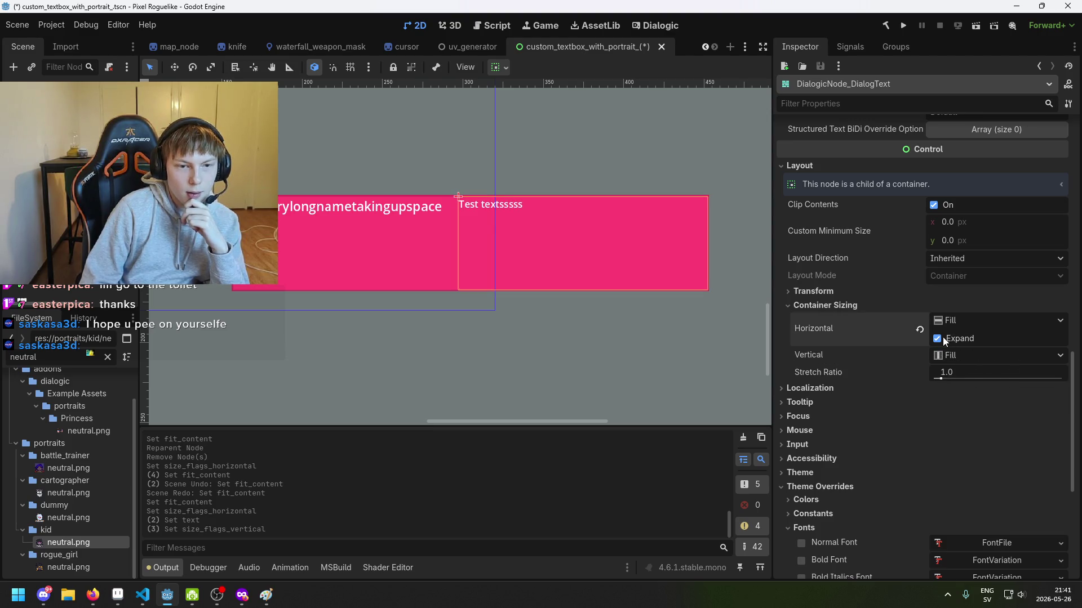
# Try Shrink Begin, Center and Shrink End horizontally, then set Horizontal back to Fill.
pyautogui.scroll(1, 951, 290)
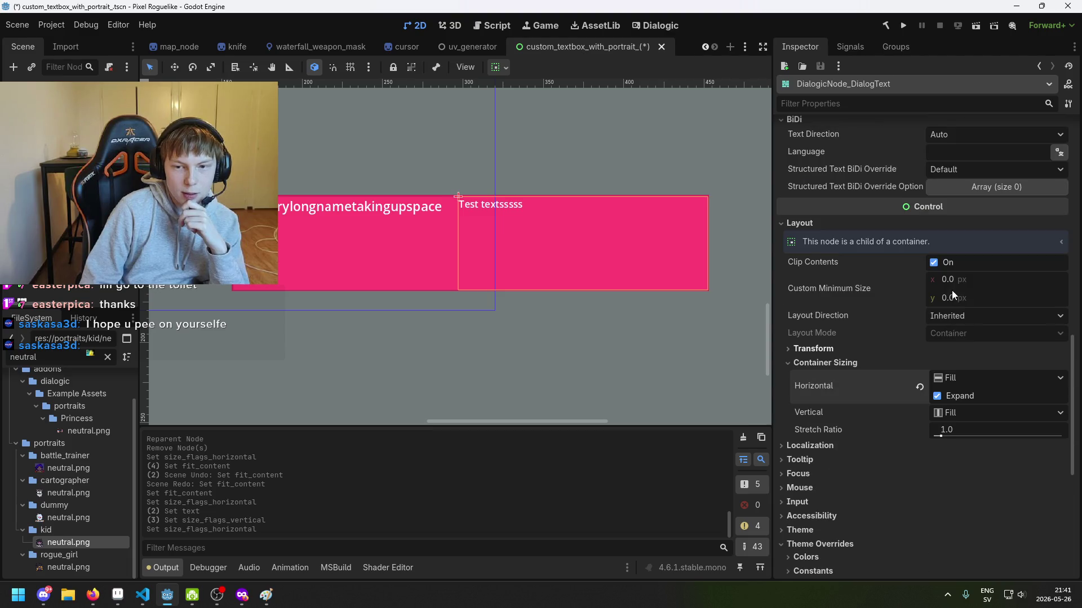
pyautogui.scroll(1, 952, 349)
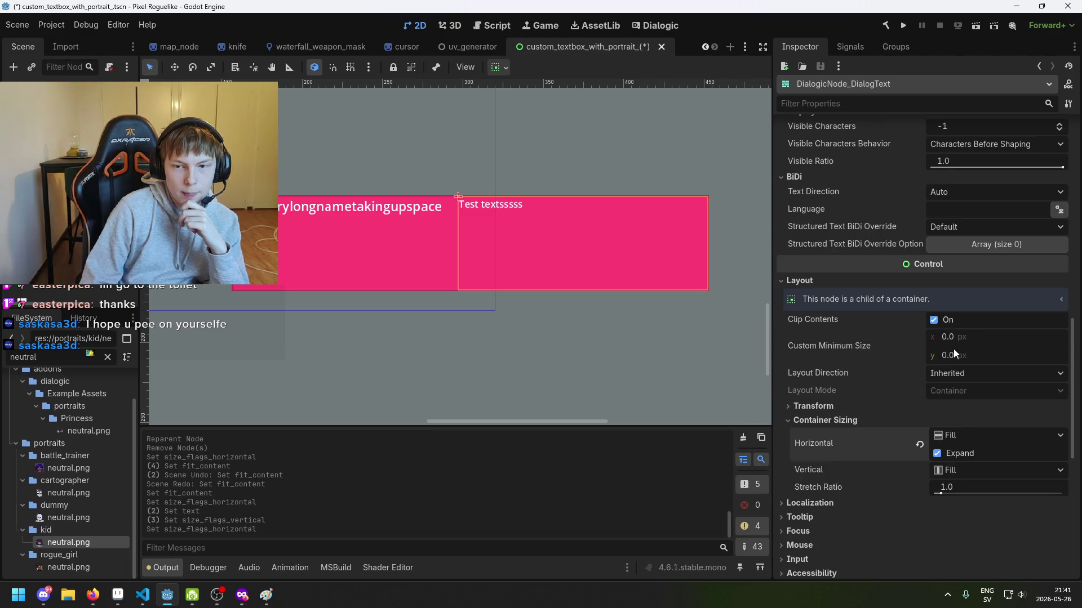
pyautogui.scroll(-1, 958, 360)
pyautogui.click(961, 377)
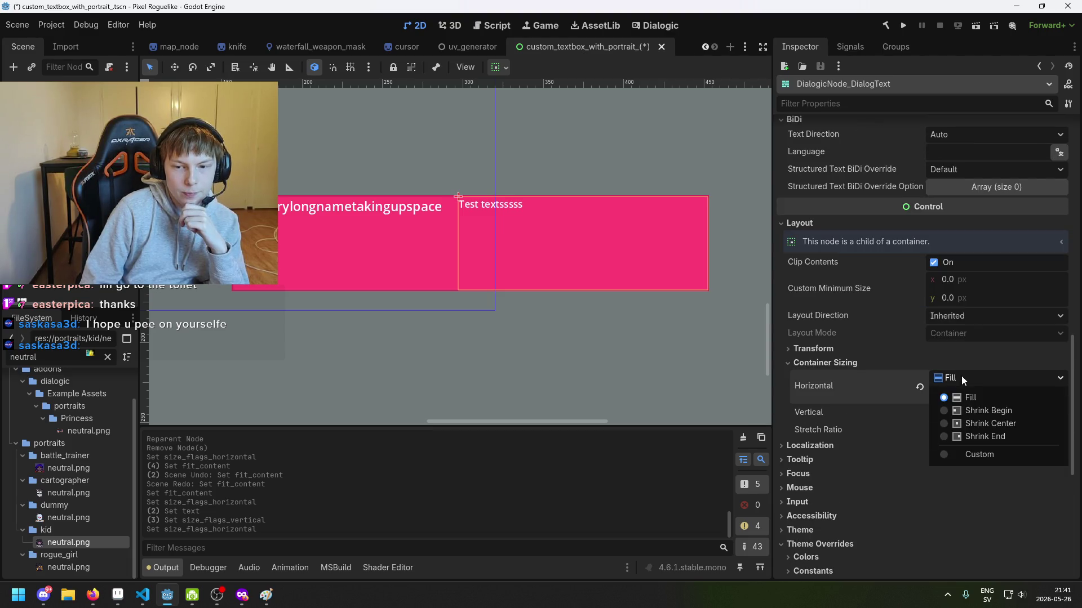
pyautogui.click(972, 407)
pyautogui.click(975, 421)
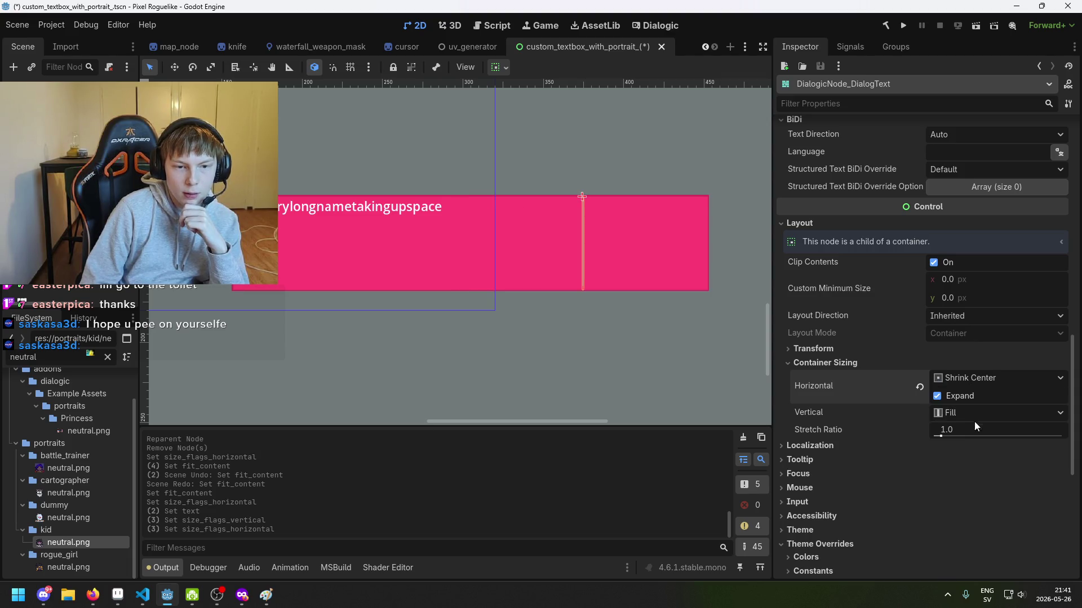
pyautogui.click(969, 363)
pyautogui.scroll(-1, 968, 385)
pyautogui.scroll(1, 968, 384)
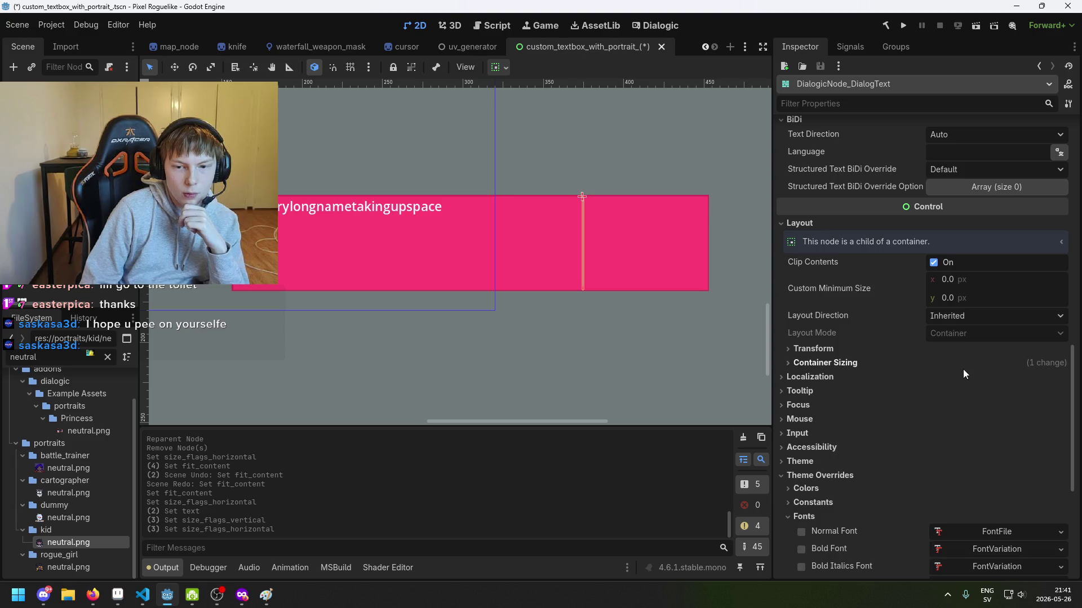
pyautogui.click(963, 363)
pyautogui.click(964, 379)
pyautogui.click(978, 438)
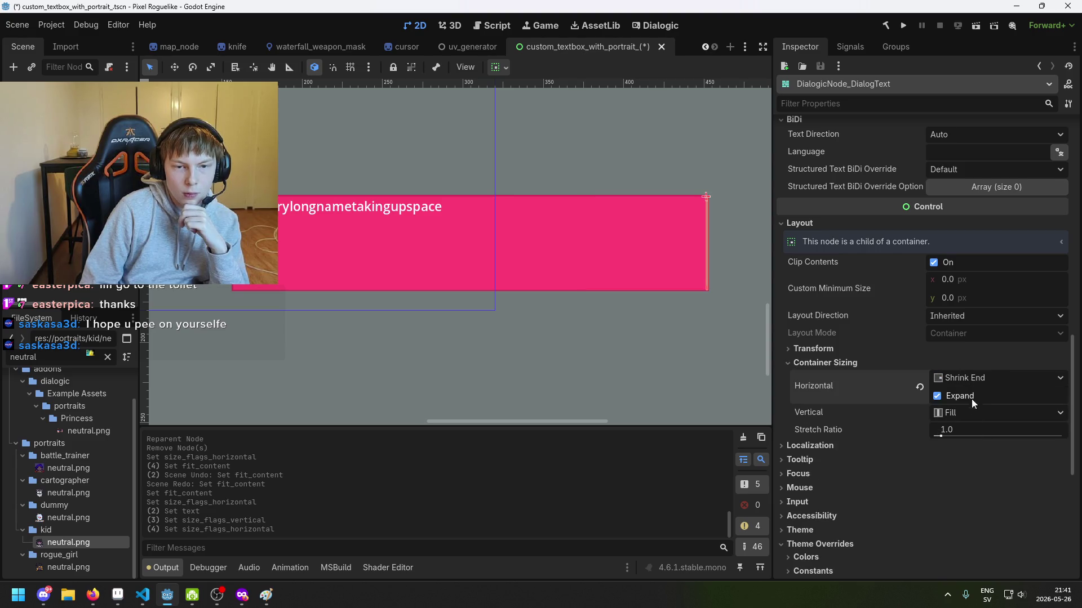
pyautogui.click(968, 374)
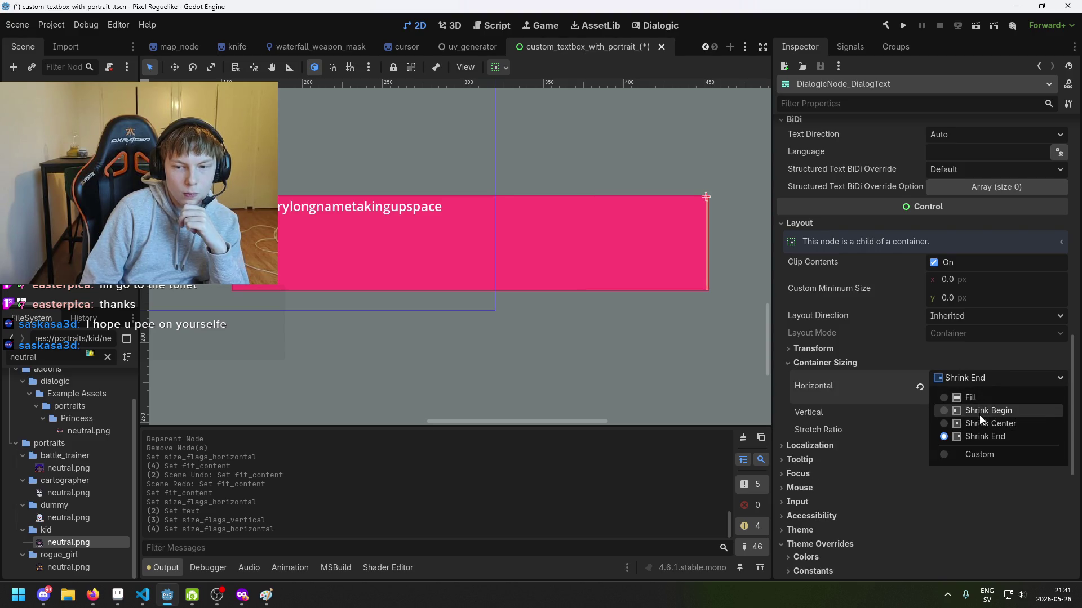
pyautogui.click(976, 398)
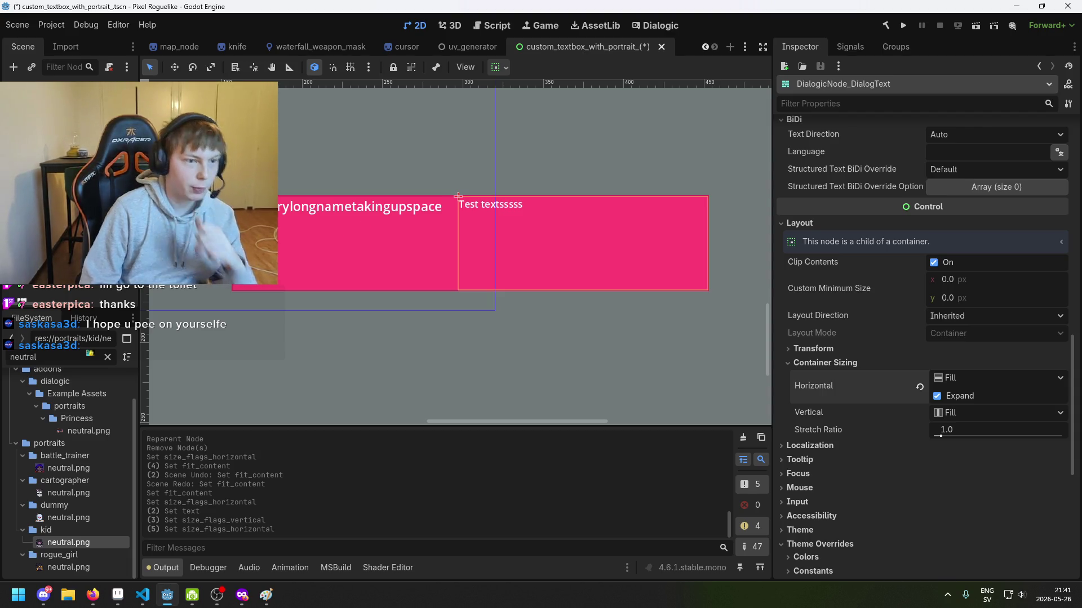
pyautogui.scroll(1, 282, 213)
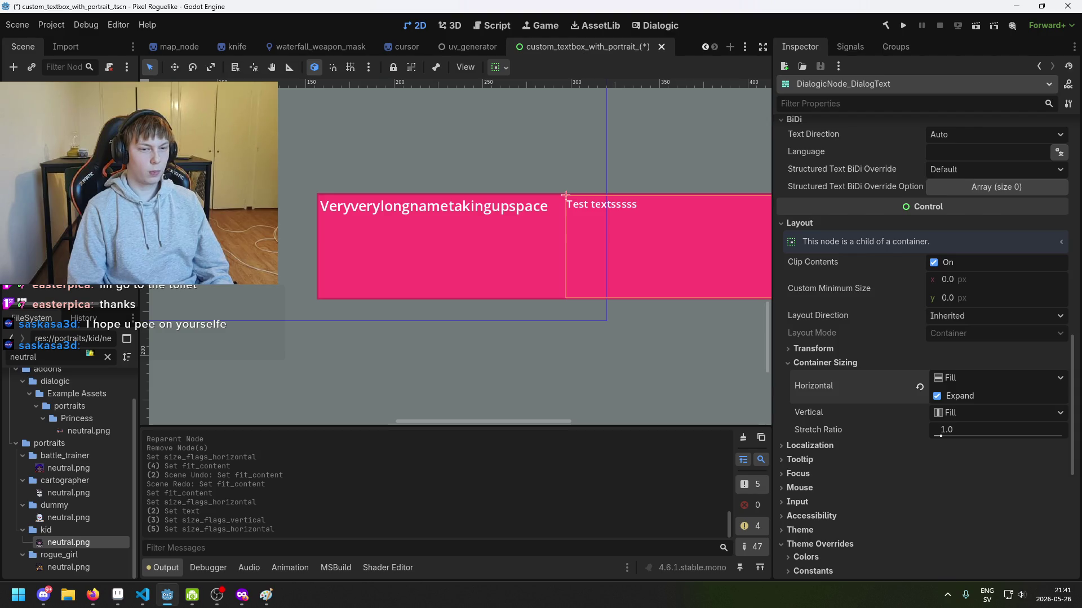
pyautogui.click(320, 195)
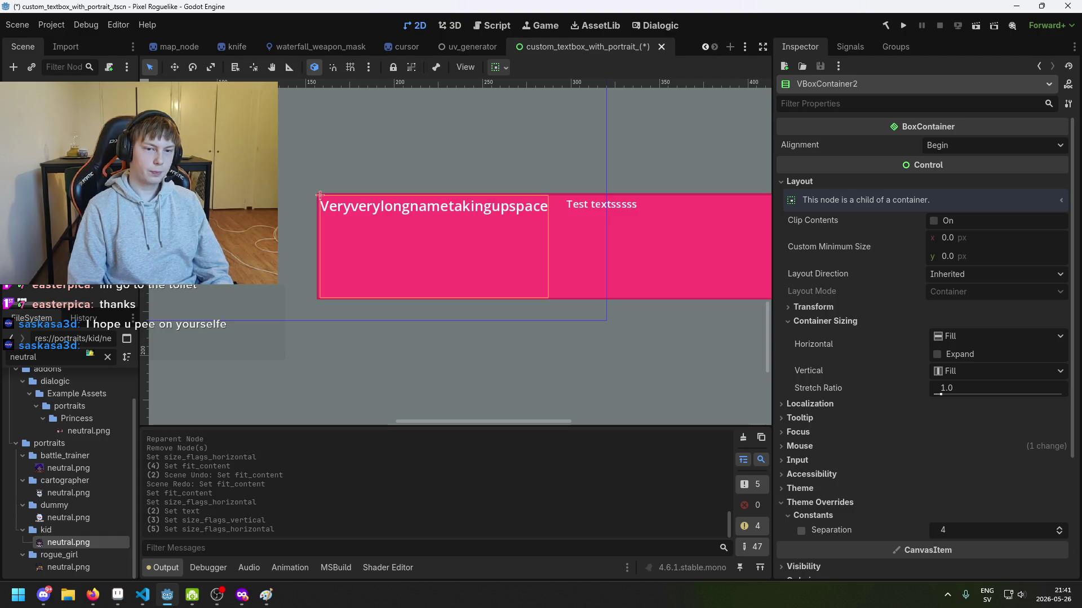
pyautogui.click(319, 195)
pyautogui.click(320, 195)
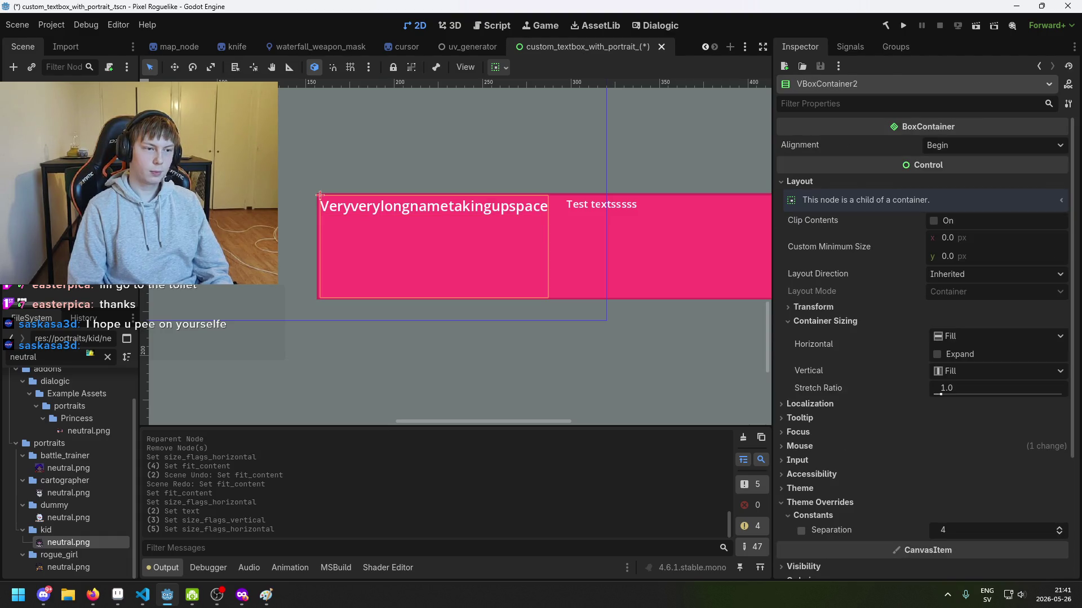
pyautogui.click(565, 195)
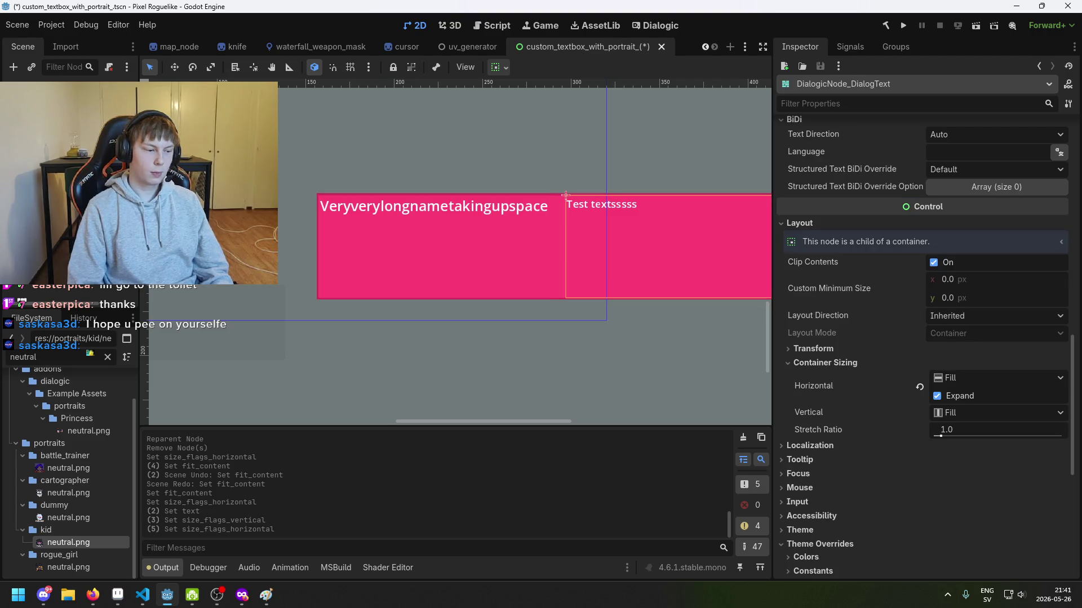
# Review the dialog text's Inspector properties, then select PortraitPanel on the canvas.
pyautogui.scroll(2, 877, 215)
pyautogui.scroll(20, 877, 215)
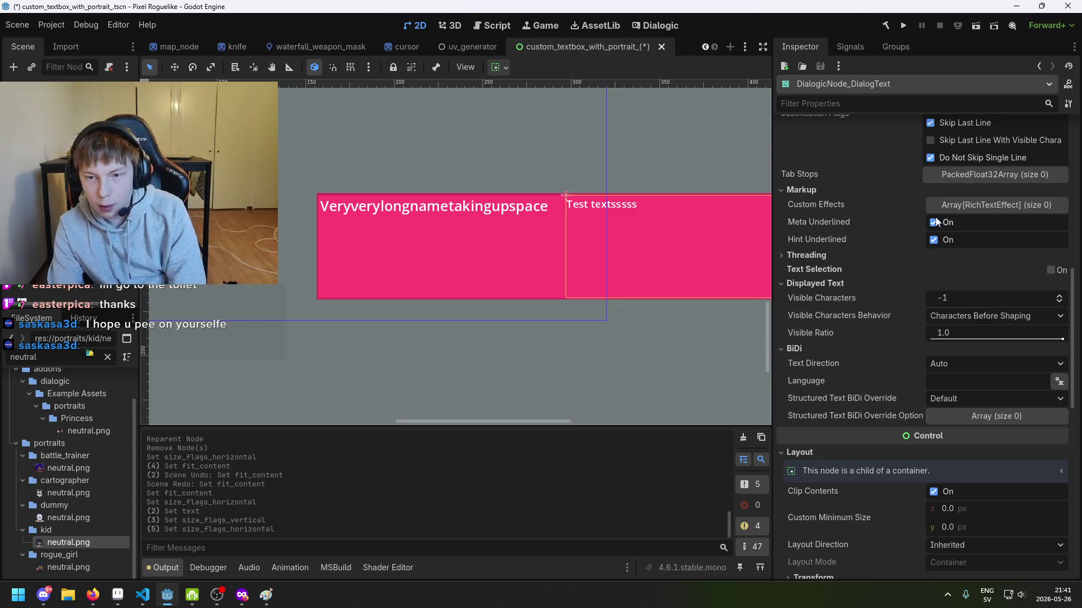
pyautogui.scroll(4, 957, 311)
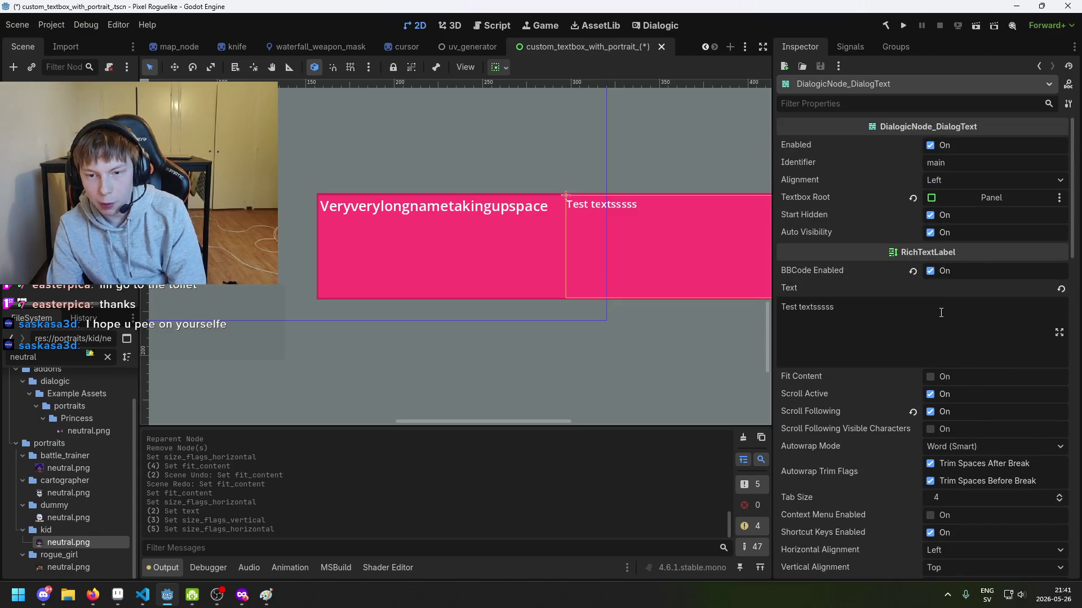
pyautogui.scroll(-4, 918, 290)
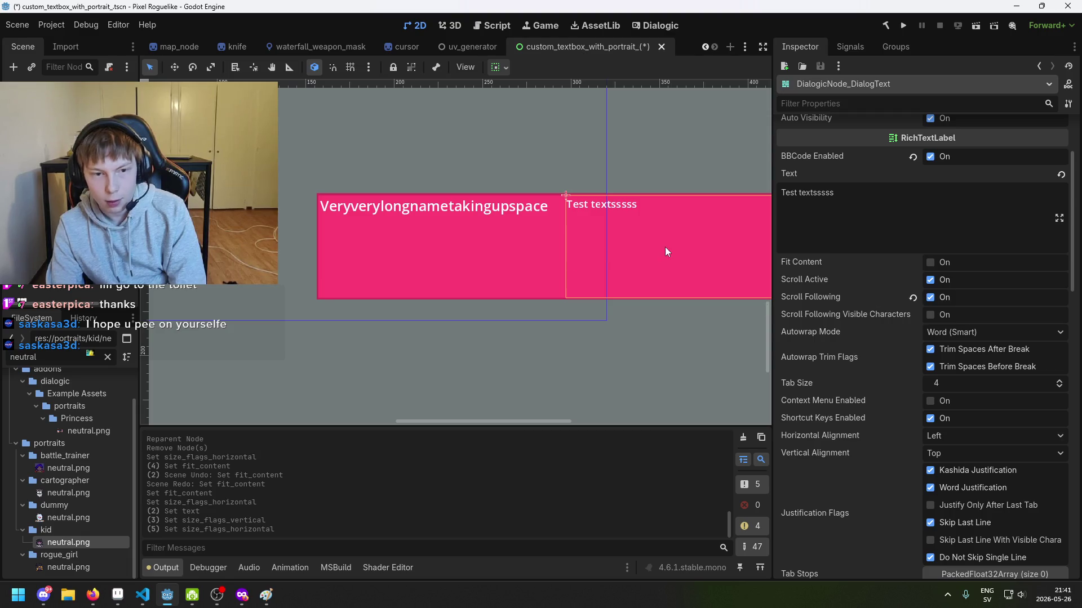
pyautogui.scroll(1, 551, 214)
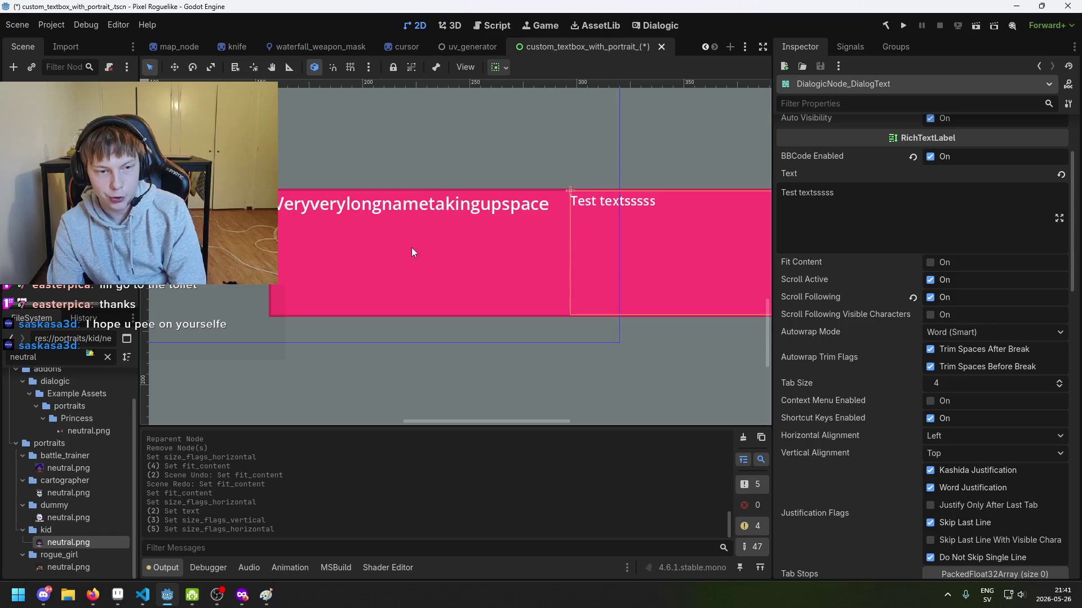
pyautogui.scroll(-3, 935, 305)
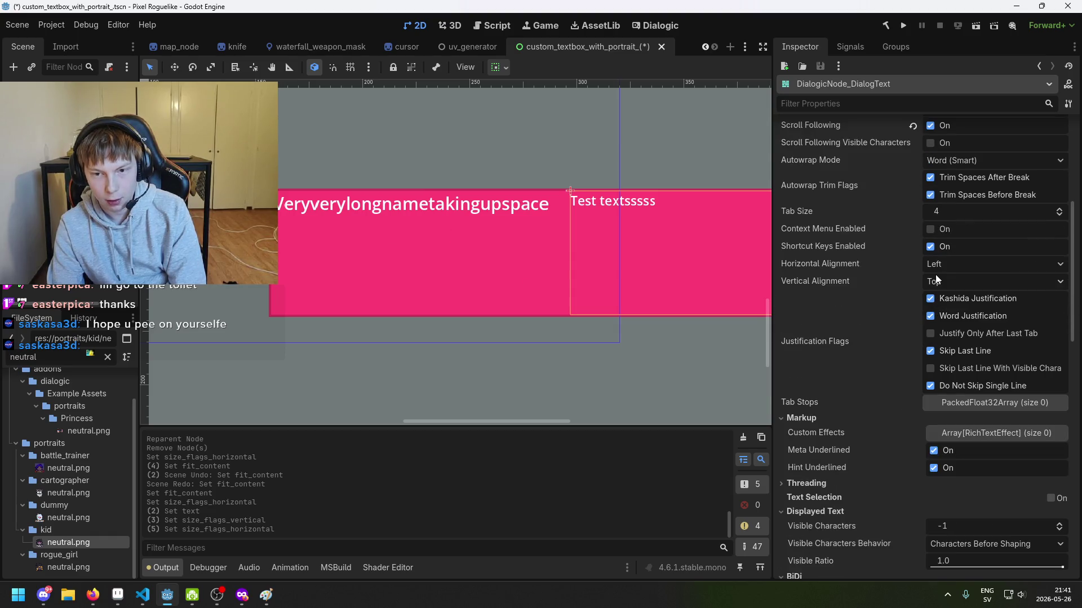
pyautogui.scroll(-1, 881, 269)
pyautogui.moveTo(917, 278)
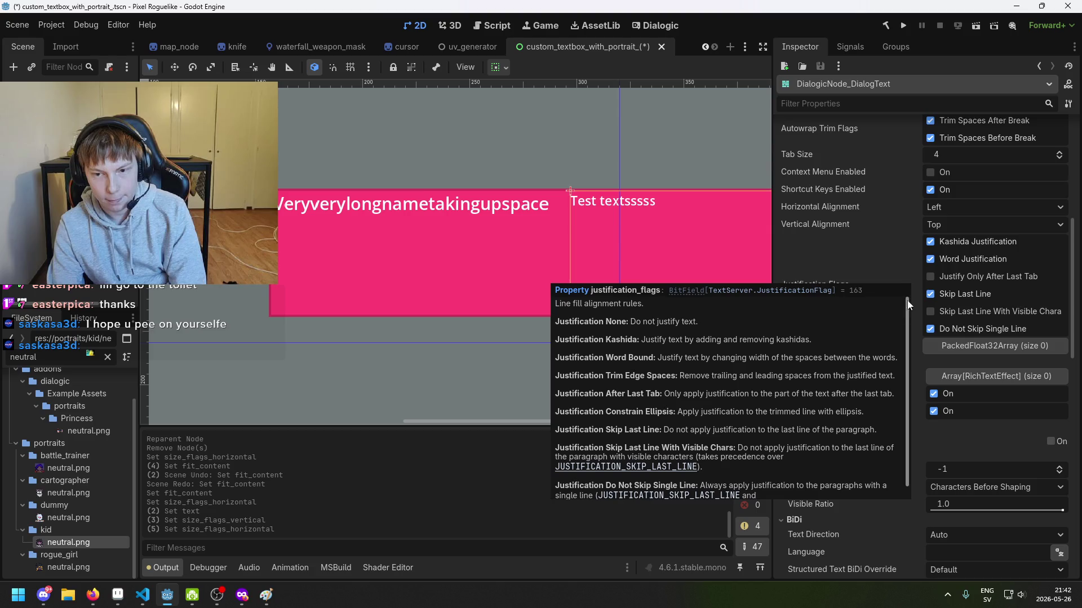
pyautogui.scroll(-1, 868, 254)
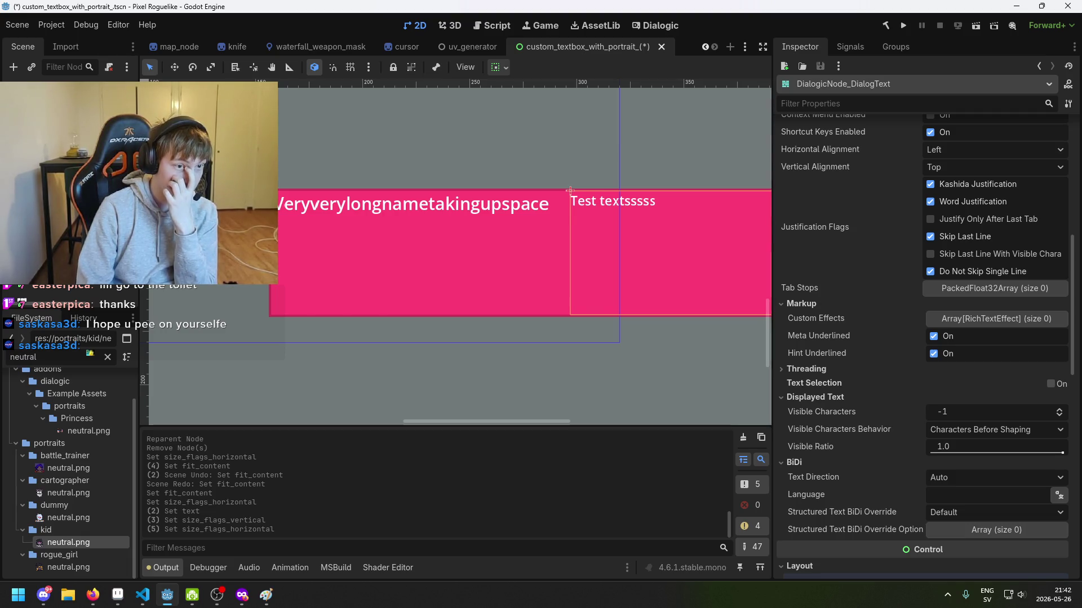
pyautogui.click(318, 270)
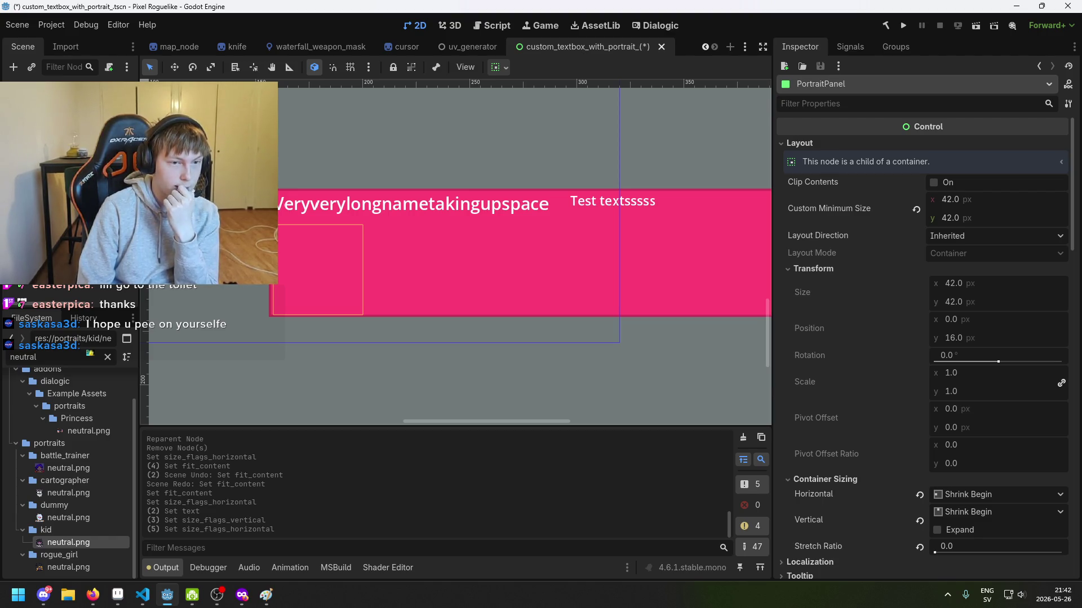
# Add an HBoxContainer child node to VBoxContainer2.
pyautogui.click(507, 253)
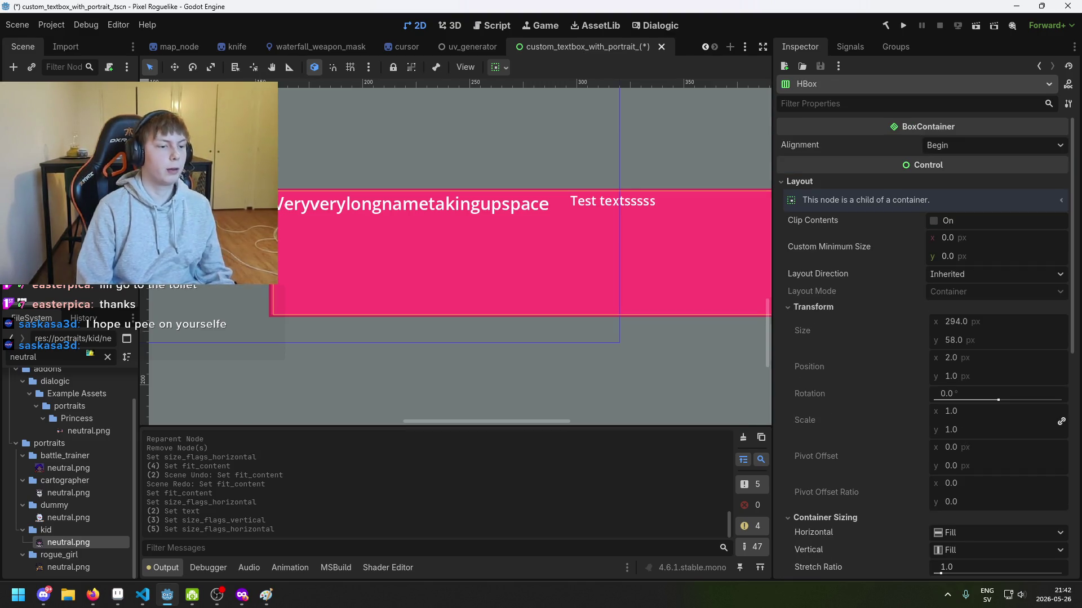
pyautogui.rightClick(85, 163)
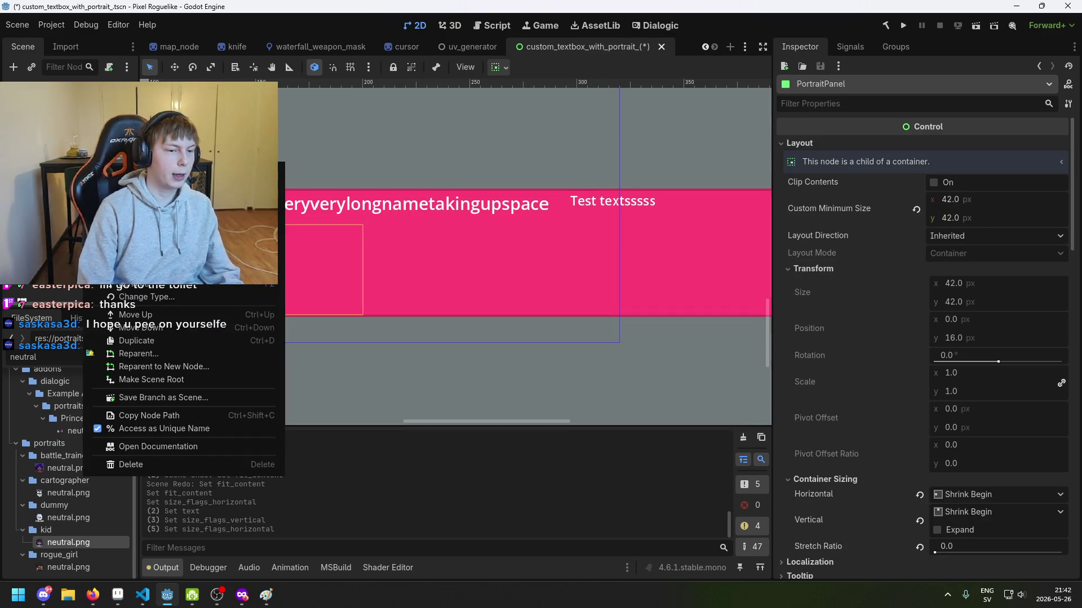
pyautogui.rightClick(69, 121)
pyautogui.rightClick(68, 121)
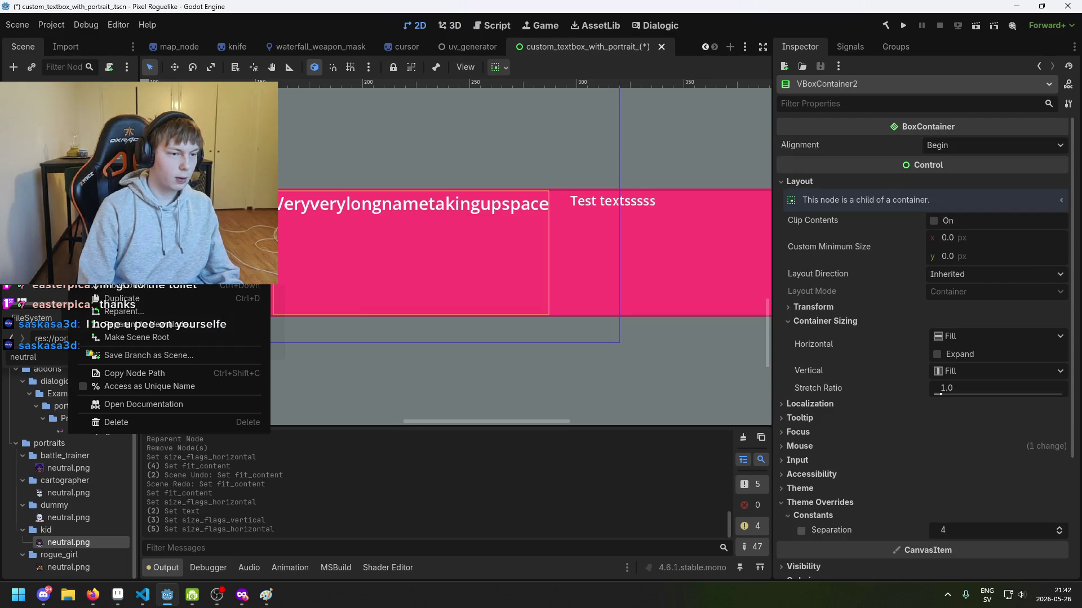
pyautogui.press('Escape')
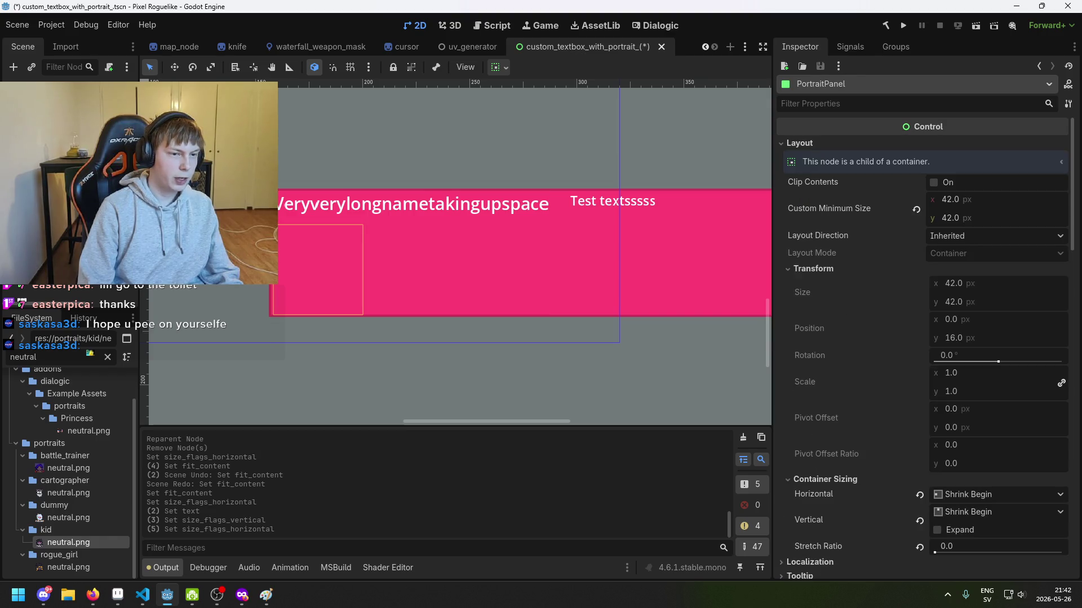
pyautogui.rightClick(68, 121)
pyautogui.click(96, 131)
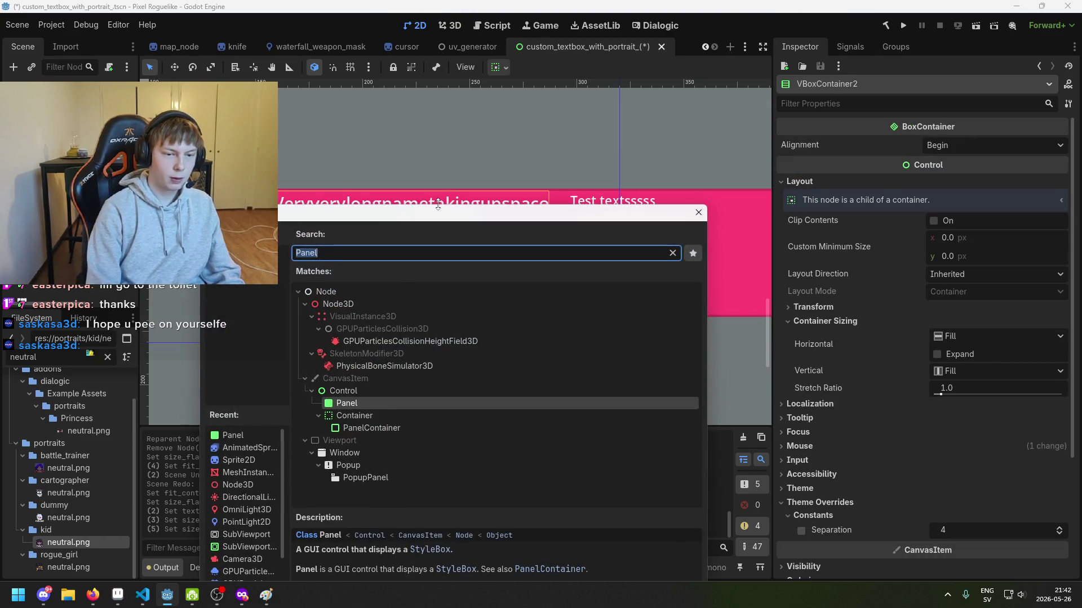
pyautogui.write('Hbox')
pyautogui.click(423, 394)
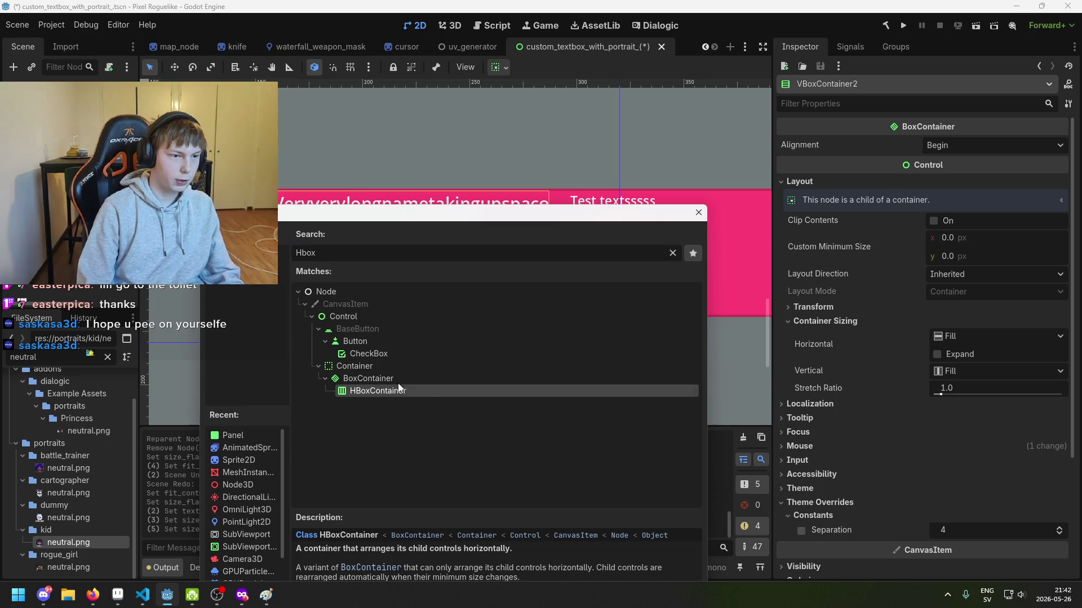
pyautogui.press('Return')
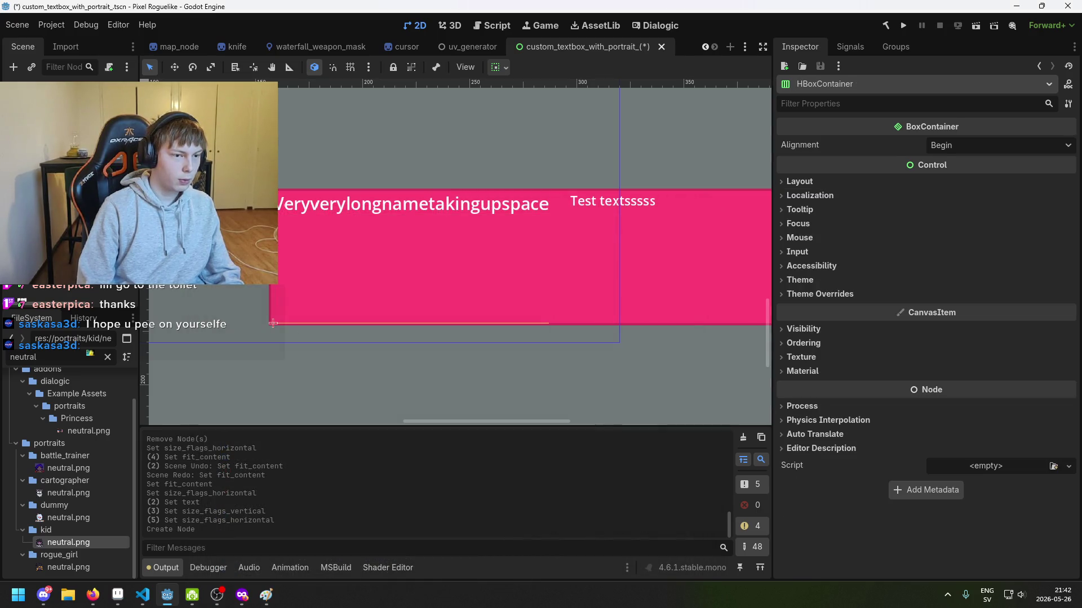
# Move the portrait panel into the new row and place the dialog text under the name.
pyautogui.moveTo(68, 147); pyautogui.dragTo(67, 133)
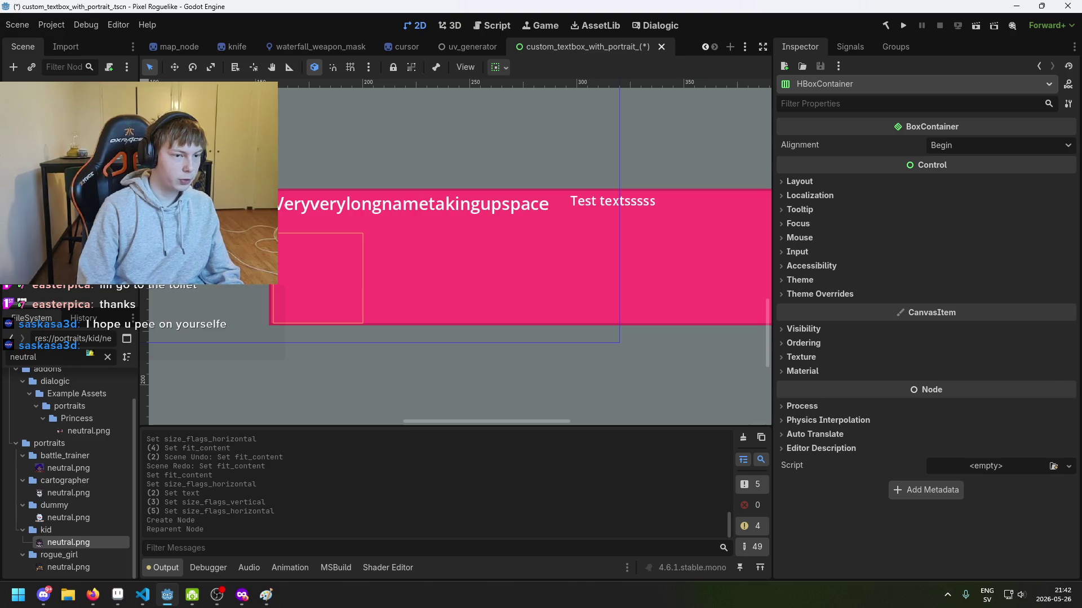
pyautogui.click(570, 191)
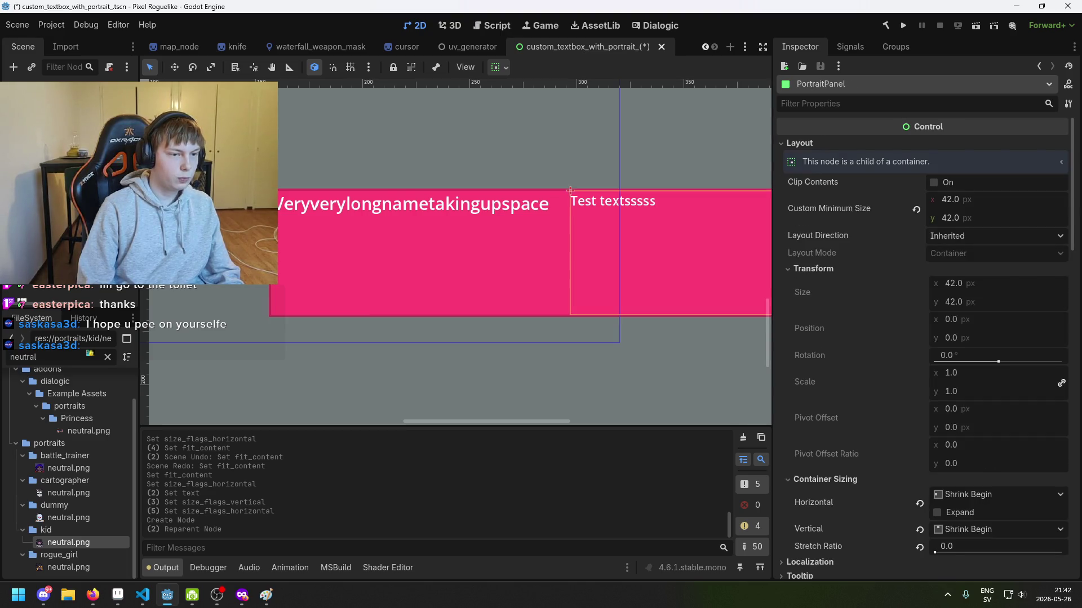
pyautogui.moveTo(570, 190)
pyautogui.mouseDown()
pyautogui.moveTo(370, 225)
pyautogui.moveTo(476, 261)
pyautogui.mouseUp()
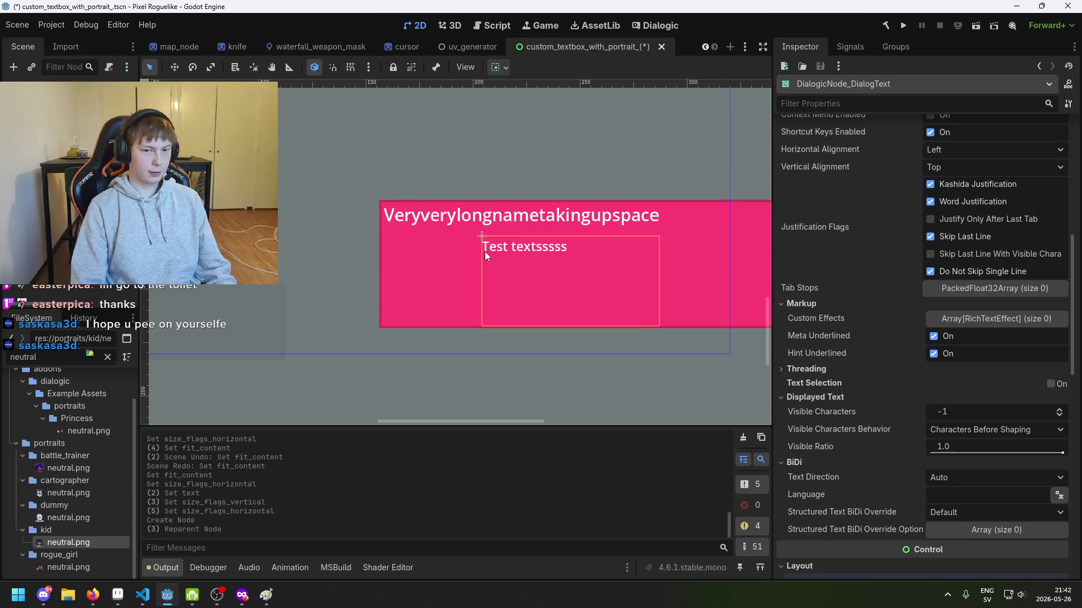
pyautogui.scroll(-1, 484, 251)
pyautogui.press('Escape')
pyautogui.scroll(1, 343, 241)
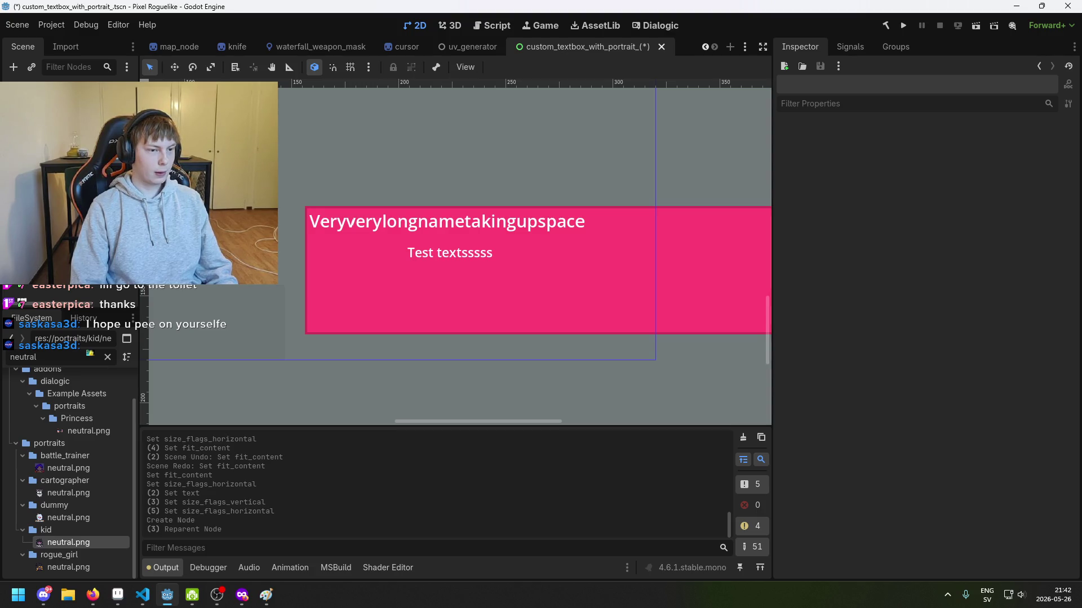
# Select the dialog text, its horizontal box, the name label and the portrait container in turn.
pyautogui.click(407, 242)
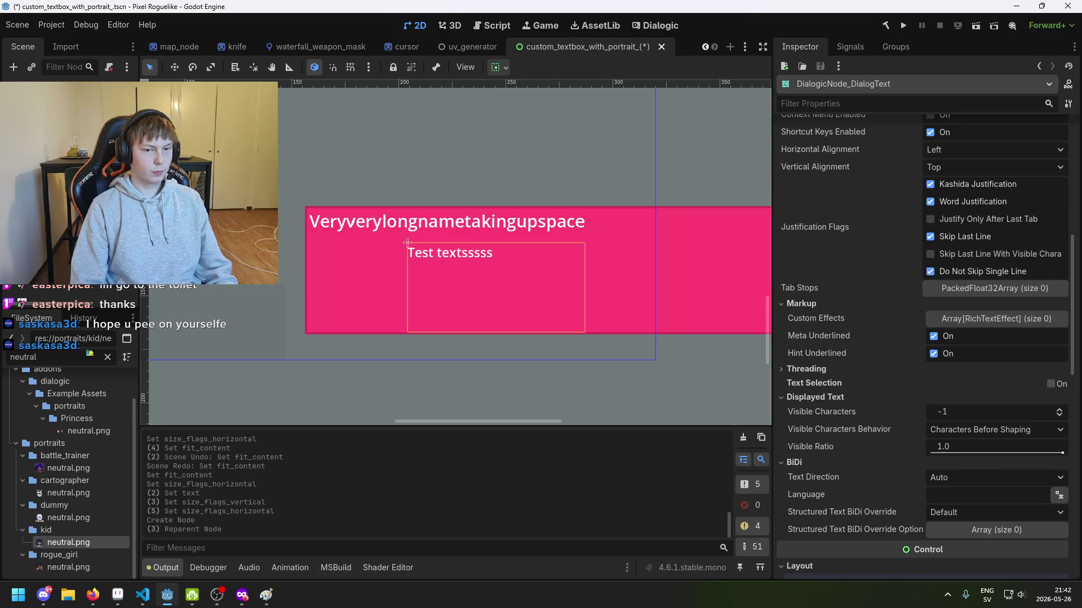
pyautogui.click(309, 243)
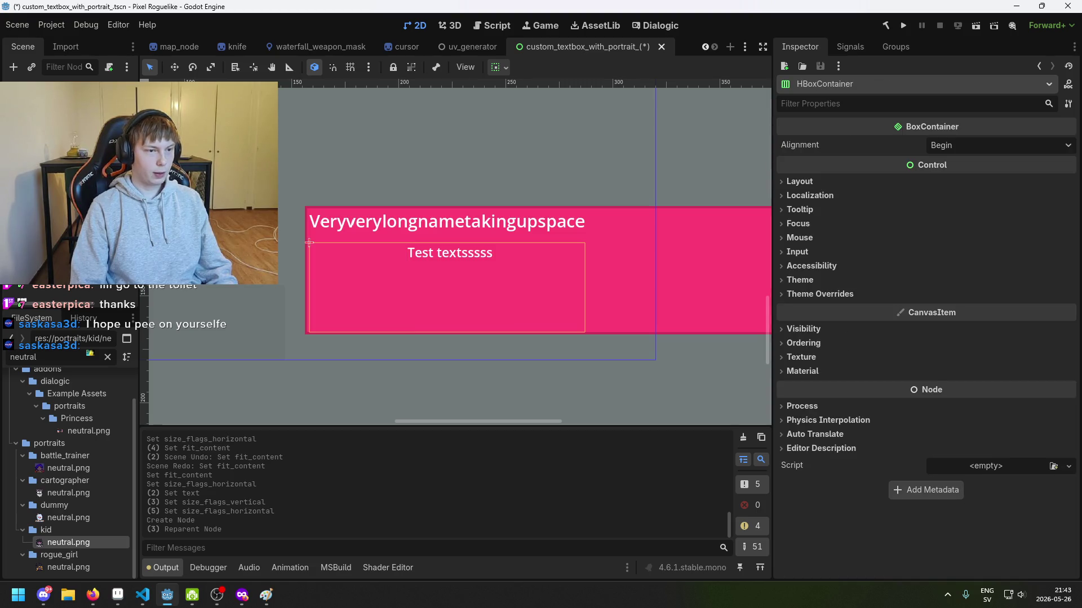
pyautogui.click(308, 226)
pyautogui.click(309, 208)
pyautogui.click(309, 208)
pyautogui.click(308, 208)
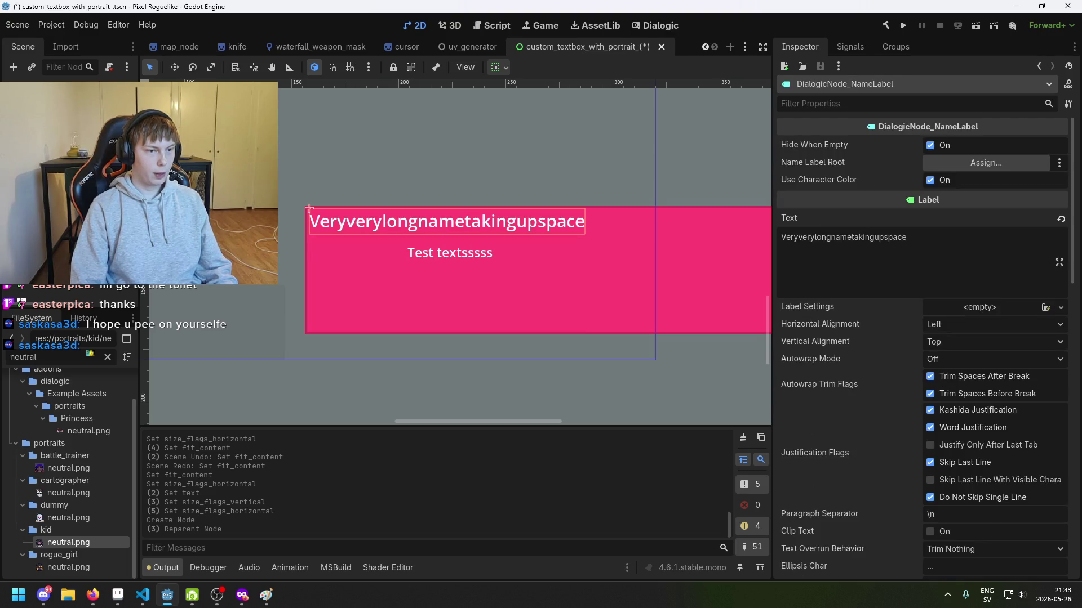
pyautogui.click(308, 242)
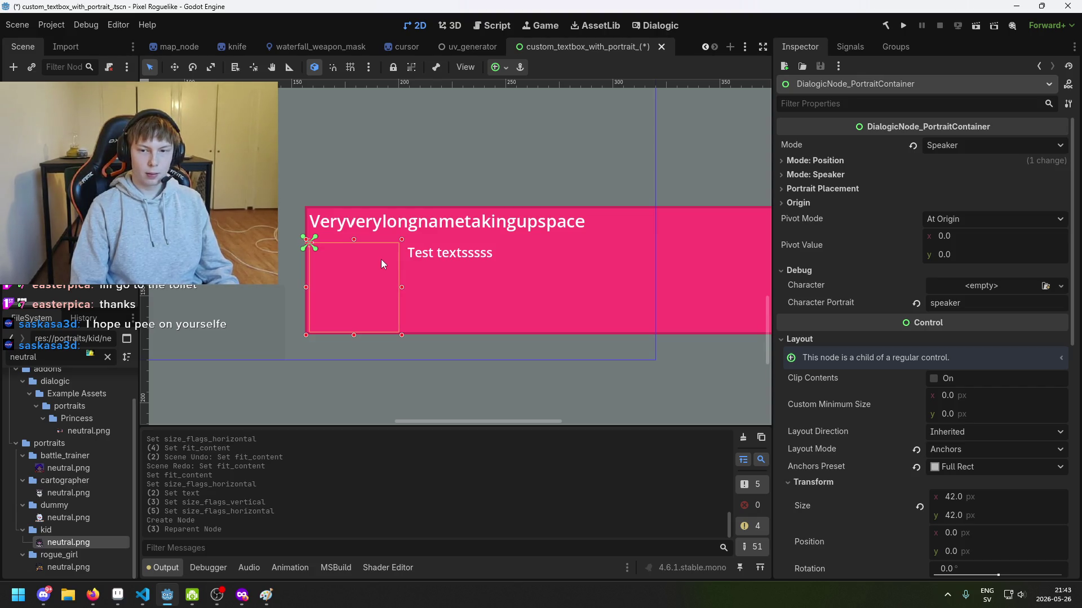
pyautogui.click(1060, 285)
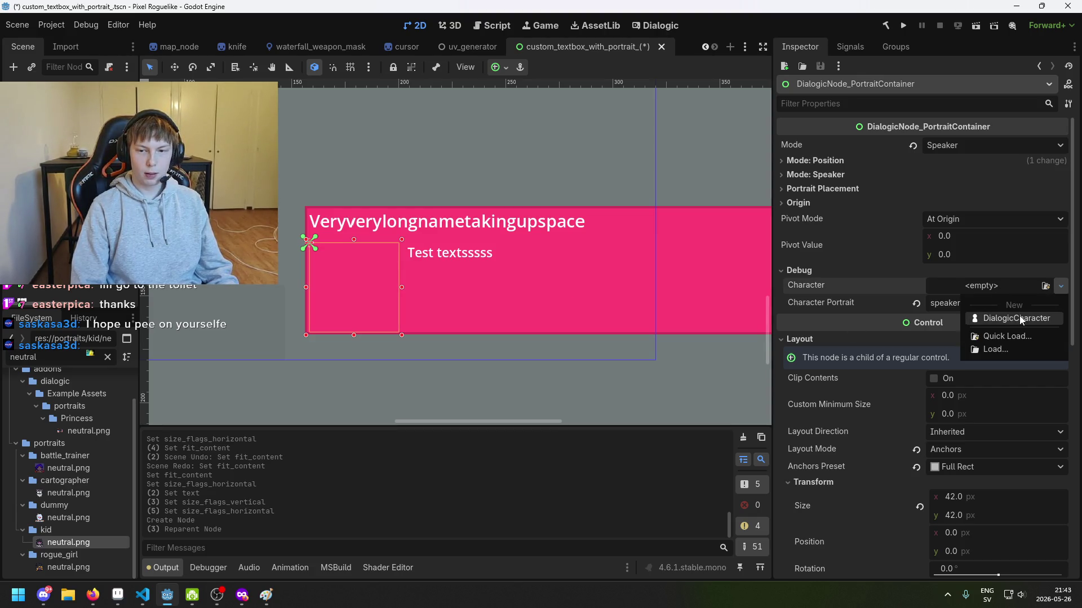
pyautogui.click(1005, 289)
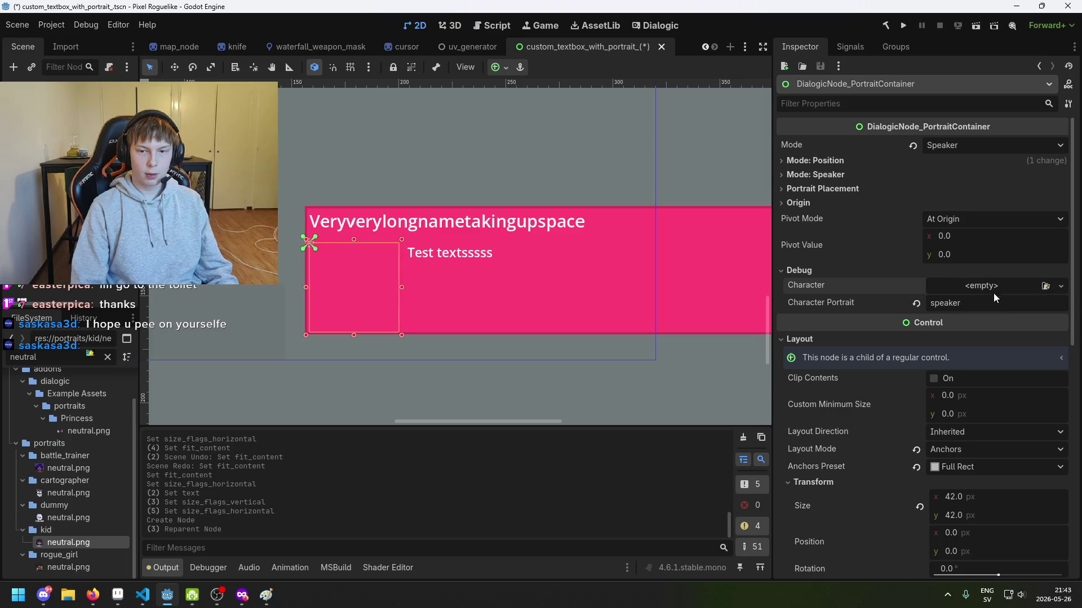
pyautogui.click(997, 288)
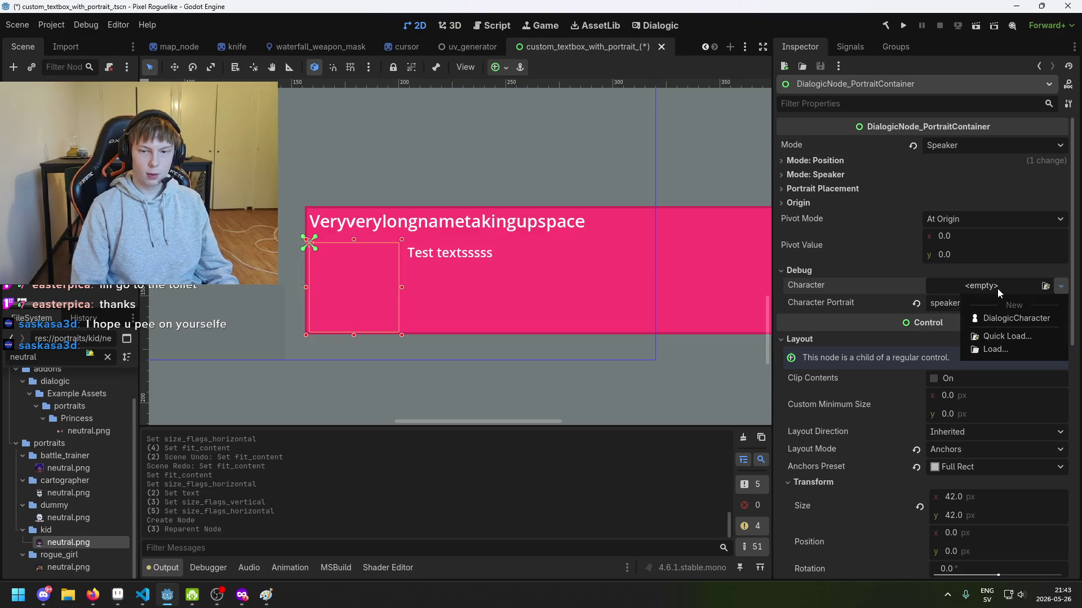
pyautogui.click(1010, 336)
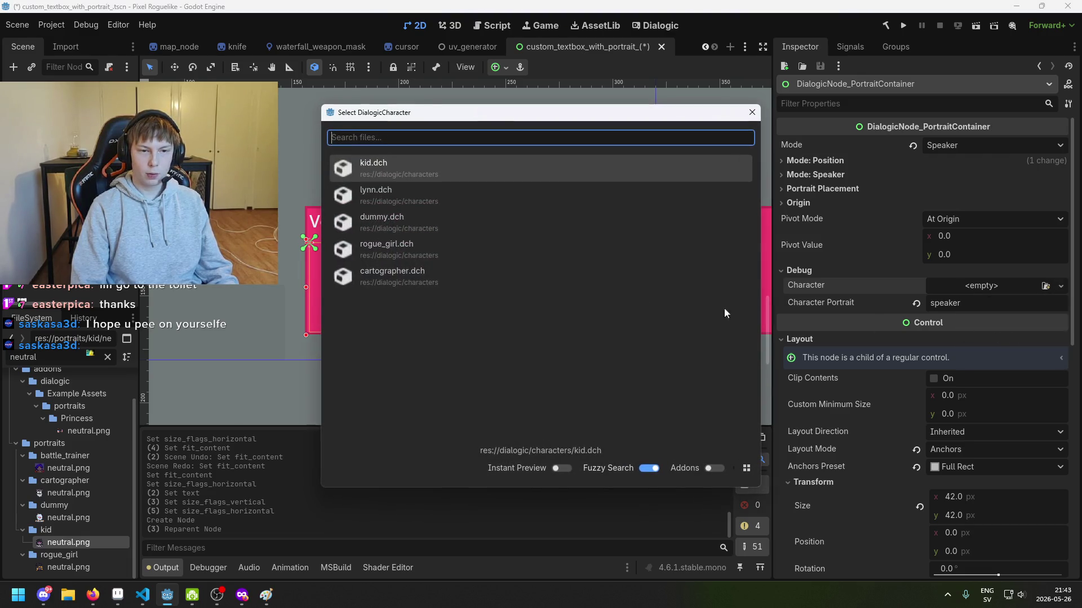
pyautogui.doubleClick(429, 171)
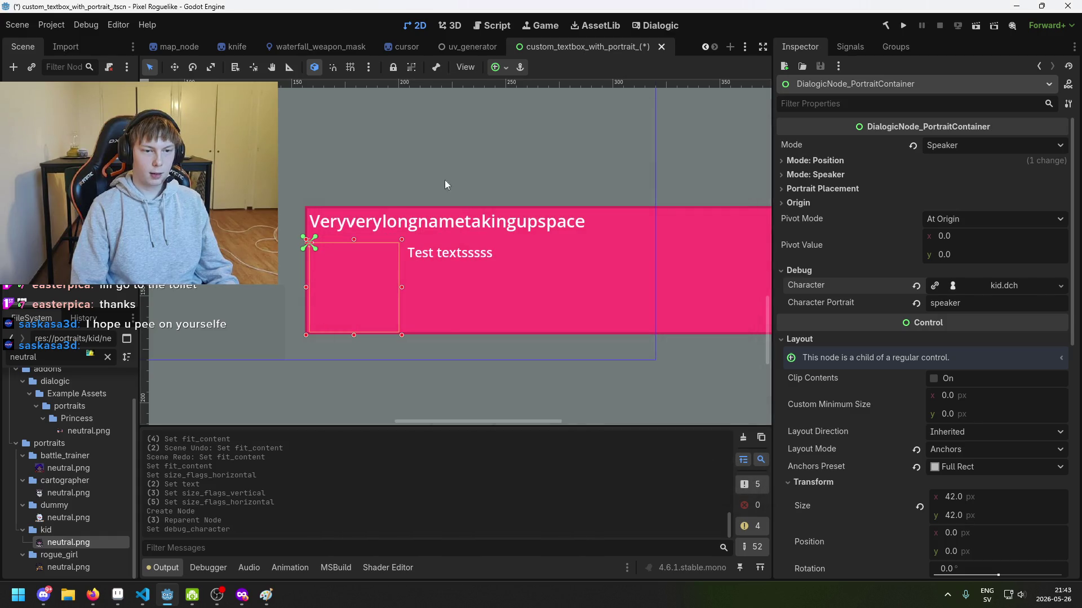
pyautogui.scroll(-1, 438, 278)
pyautogui.click(916, 286)
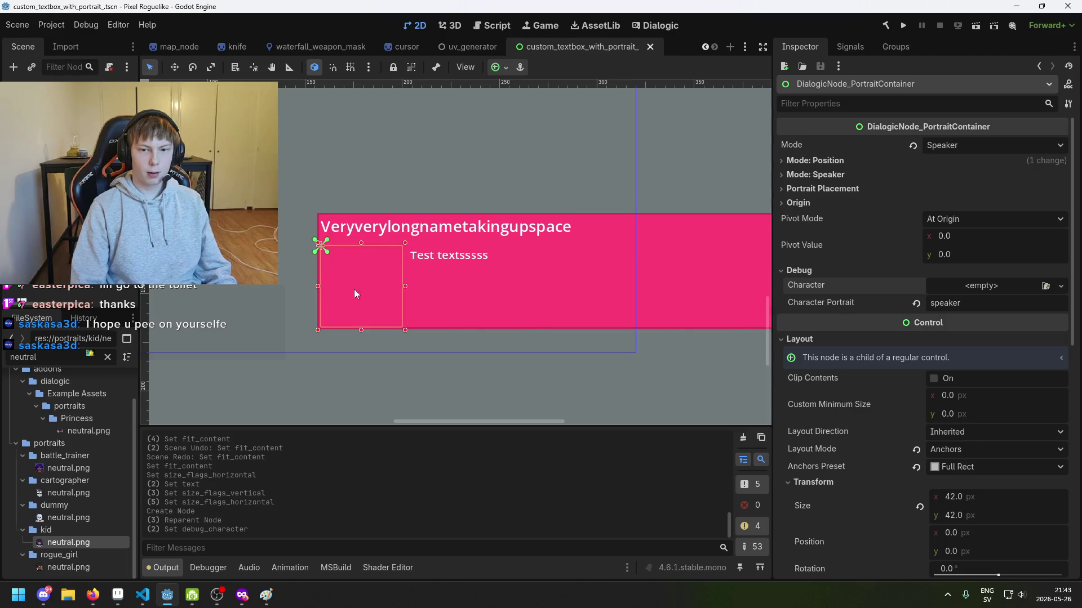
pyautogui.scroll(1, 462, 255)
pyautogui.scroll(1, 462, 255)
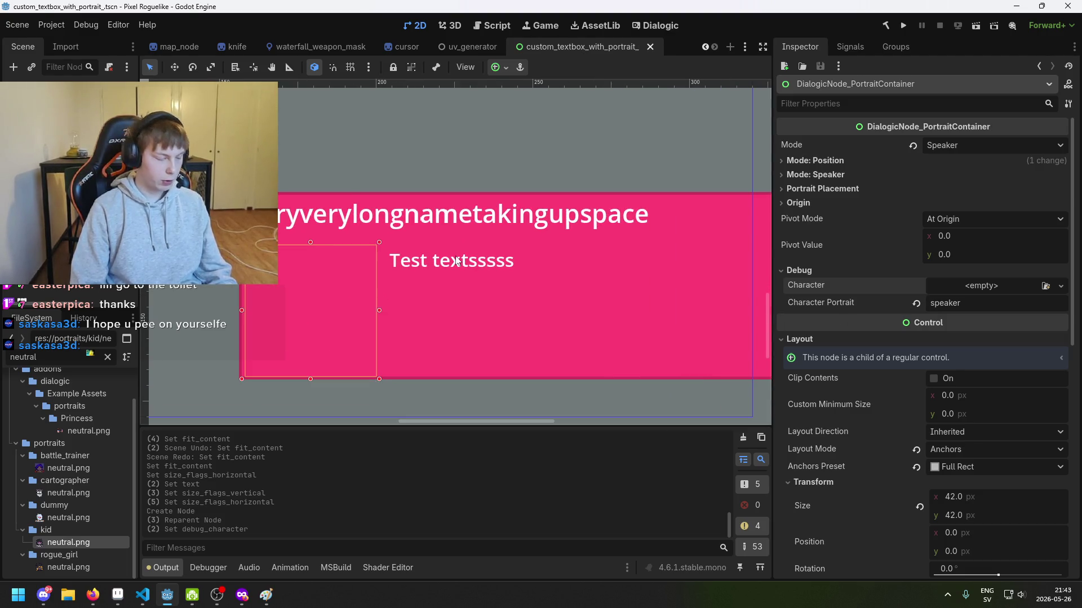
pyautogui.scroll(1, 349, 260)
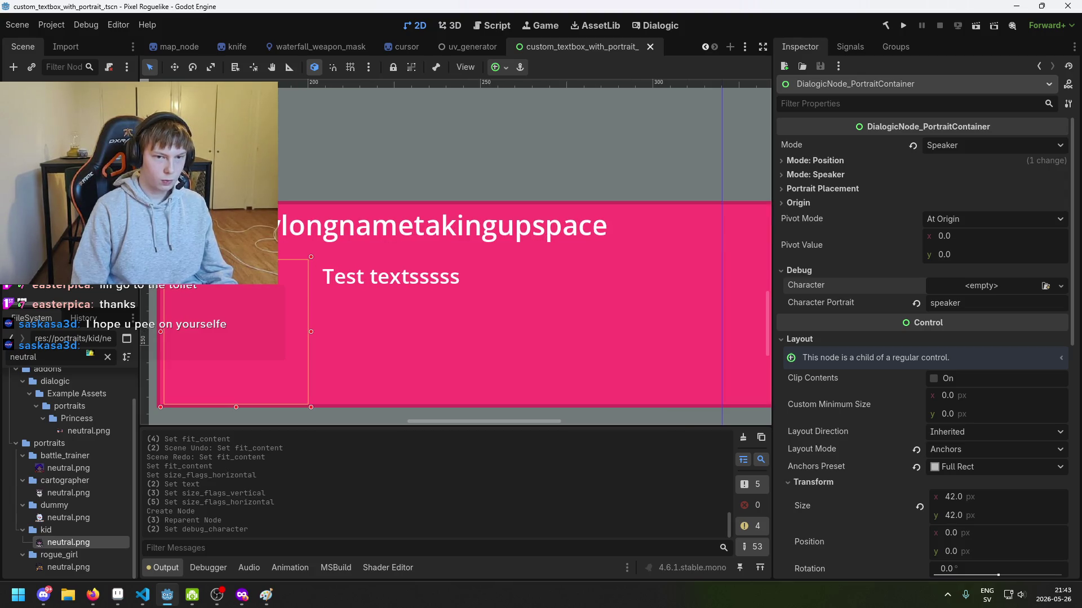
pyautogui.click(442, 226)
pyautogui.click(464, 332)
pyautogui.click(443, 225)
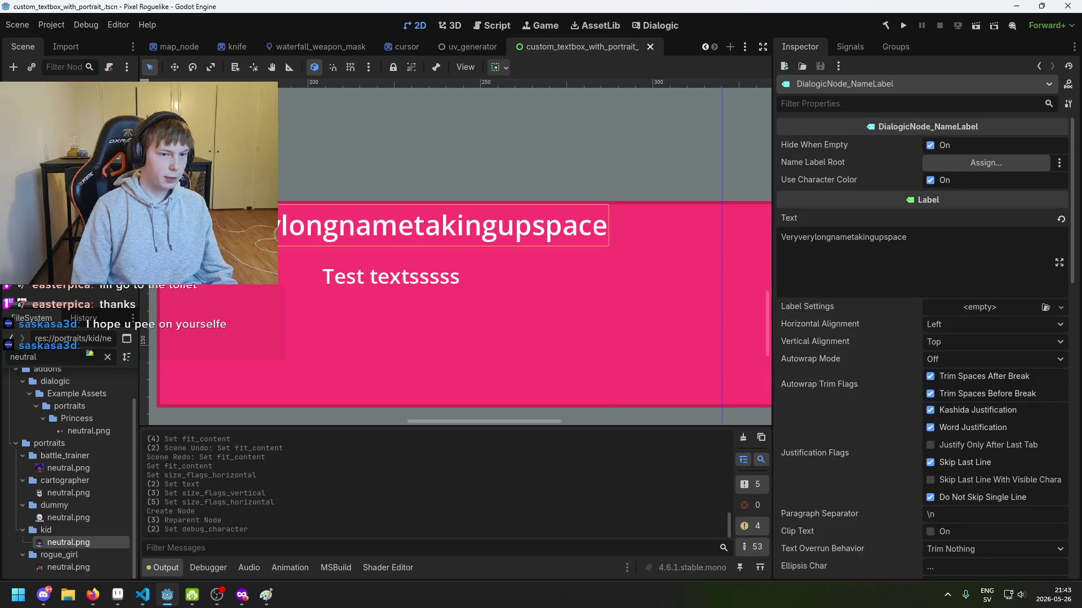
# Shorten the name label's text to 'Versss' in the Inspector.
pyautogui.scroll(-1, 417, 242)
pyautogui.click(839, 251)
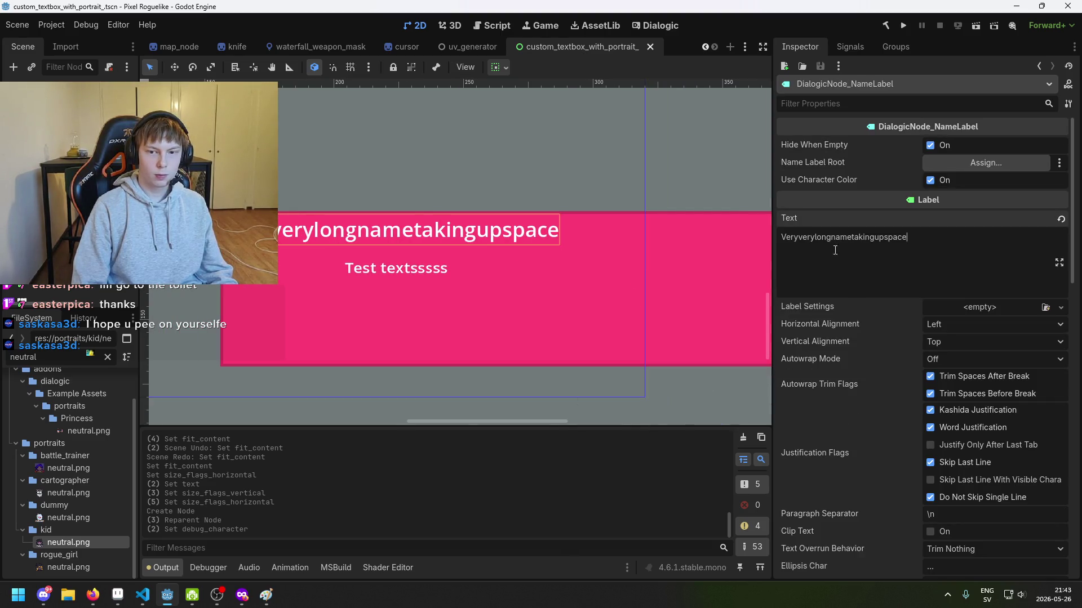
pyautogui.keyDown('shift'); pyautogui.click(798, 241); pyautogui.keyUp('shift')
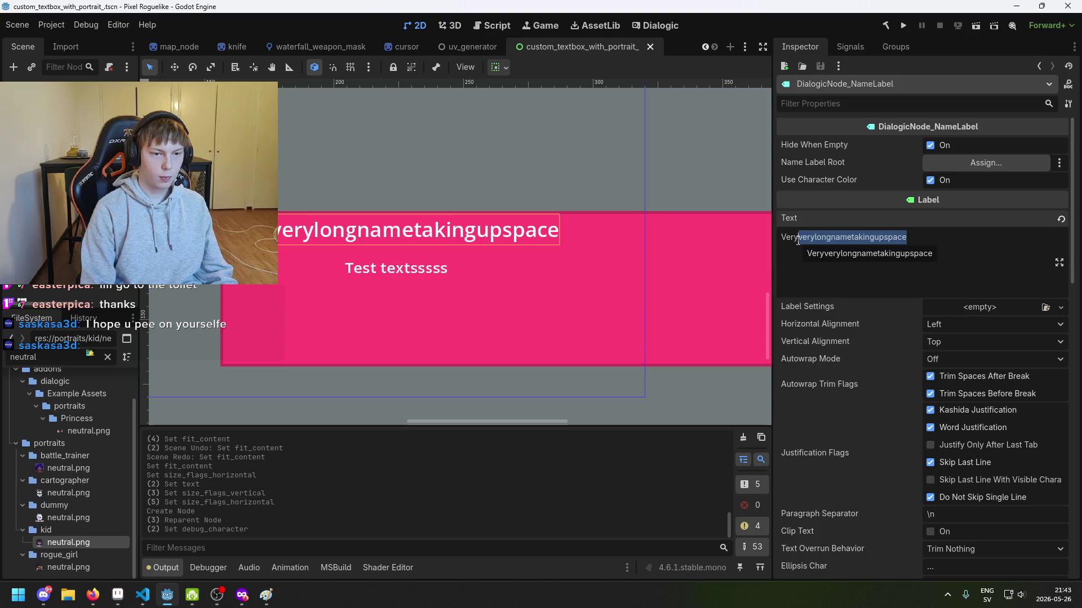
pyautogui.press('BackSpace')
pyautogui.write('sss')
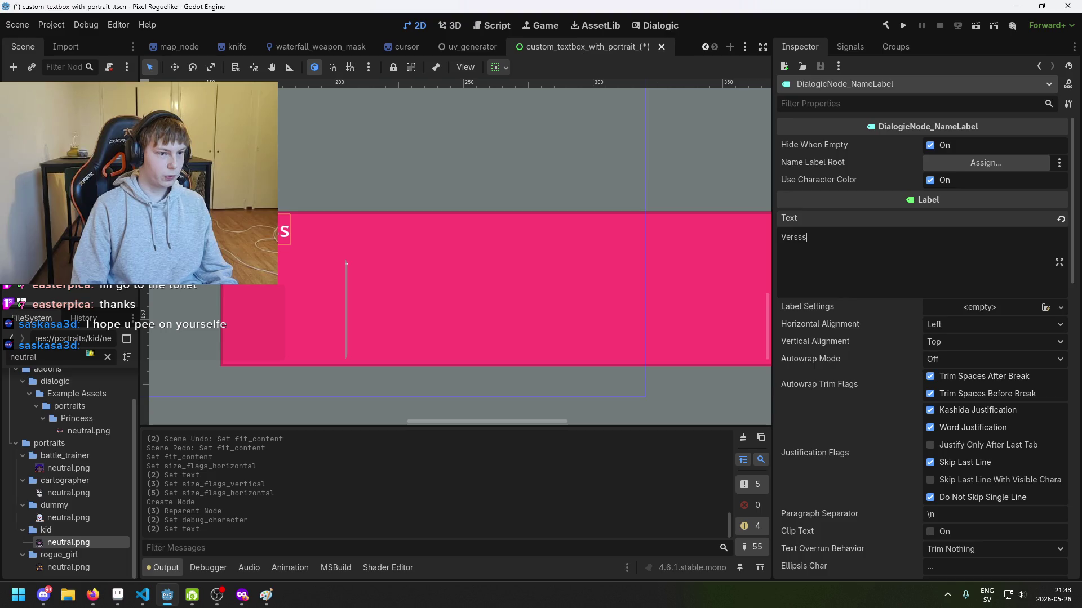
# Select the portrait container, then the dialog text node.
pyautogui.click(282, 316)
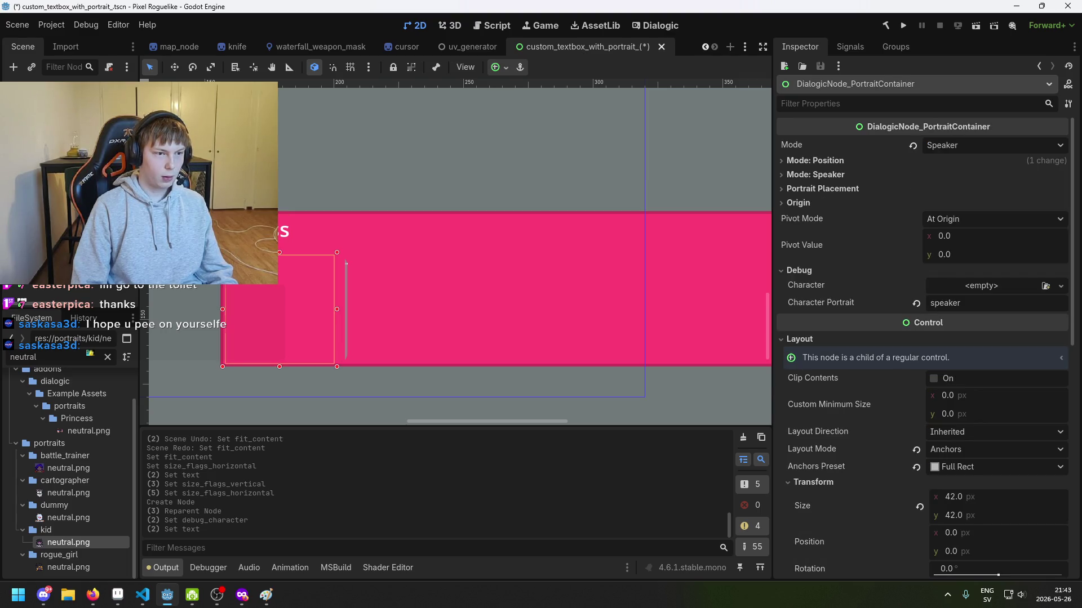
pyautogui.click(345, 282)
pyautogui.scroll(-5, 947, 350)
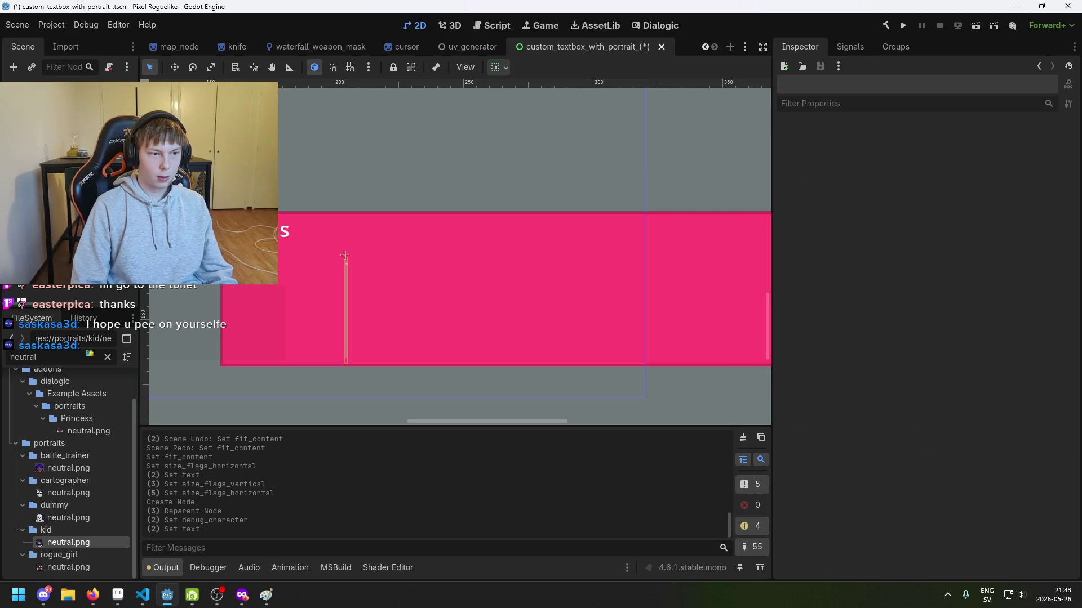
pyautogui.scroll(8, 971, 315)
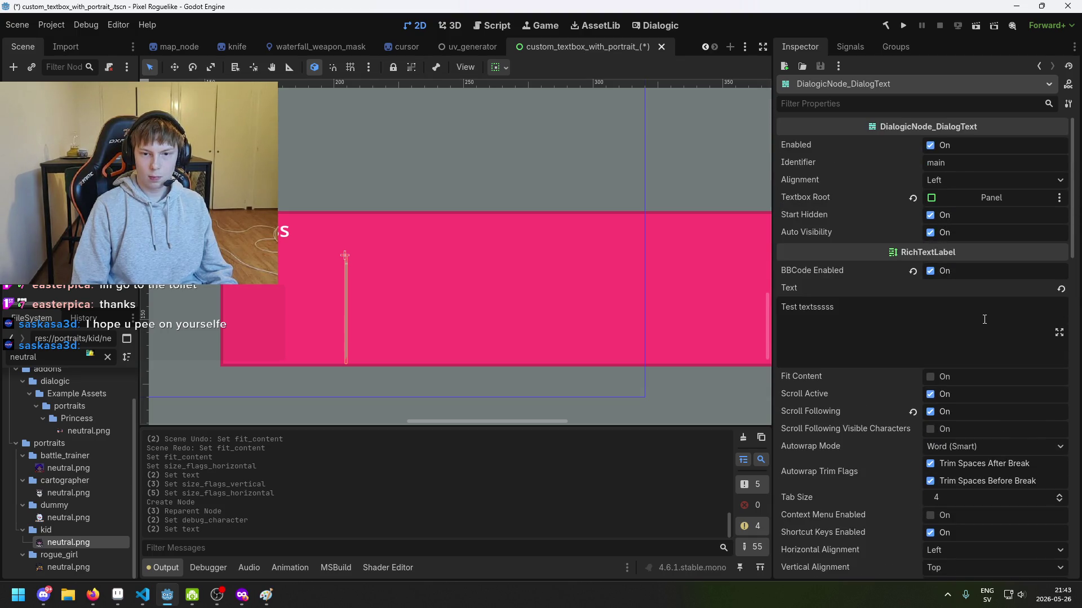
# Turn on Fit Content for the dialog text.
pyautogui.scroll(-6, 969, 316)
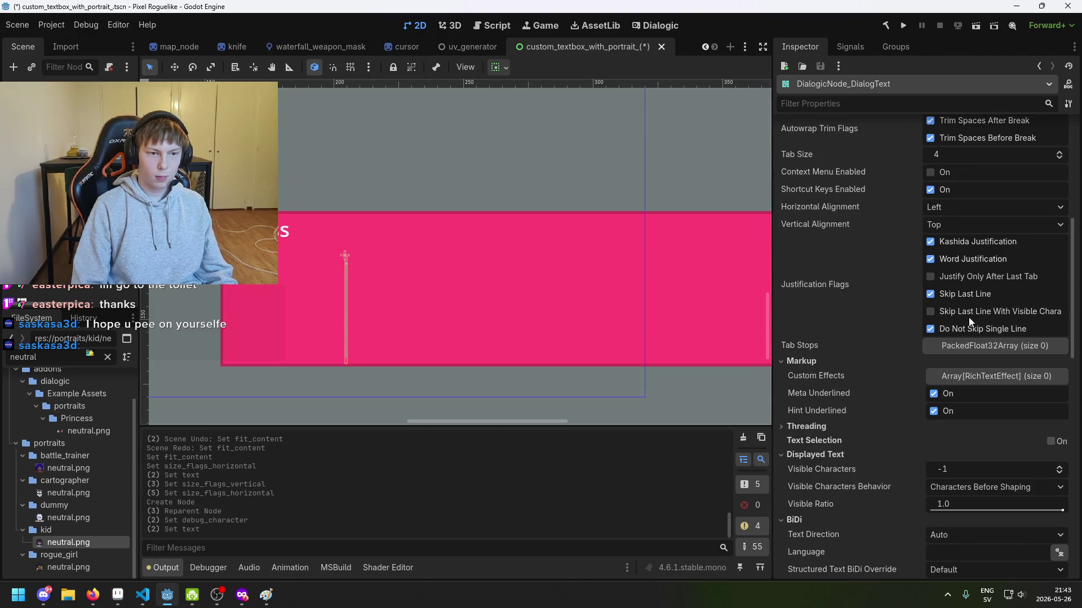
pyautogui.scroll(5, 978, 359)
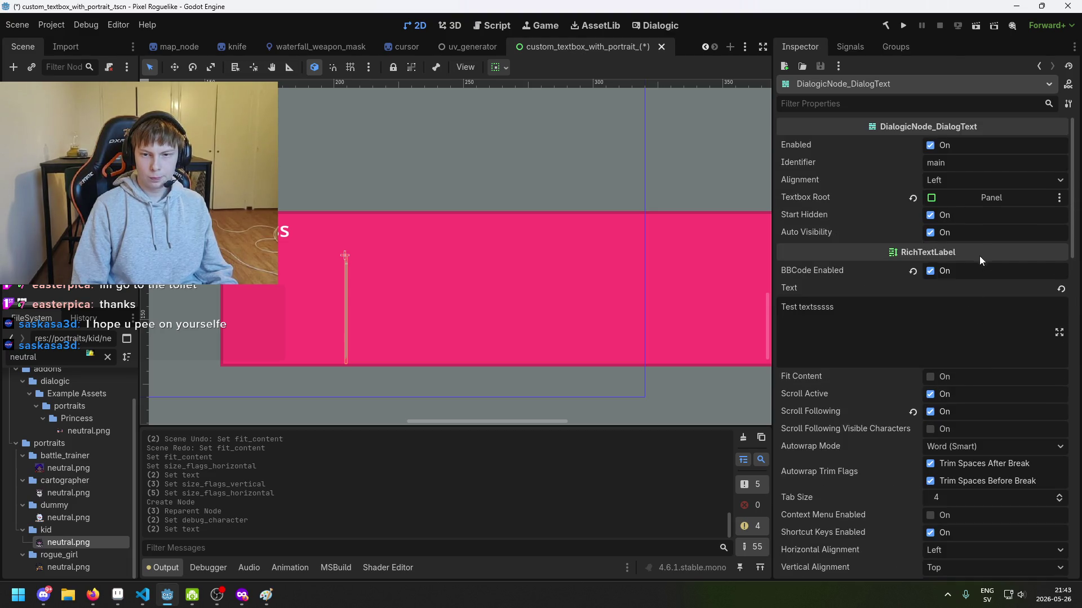
pyautogui.scroll(-3, 941, 254)
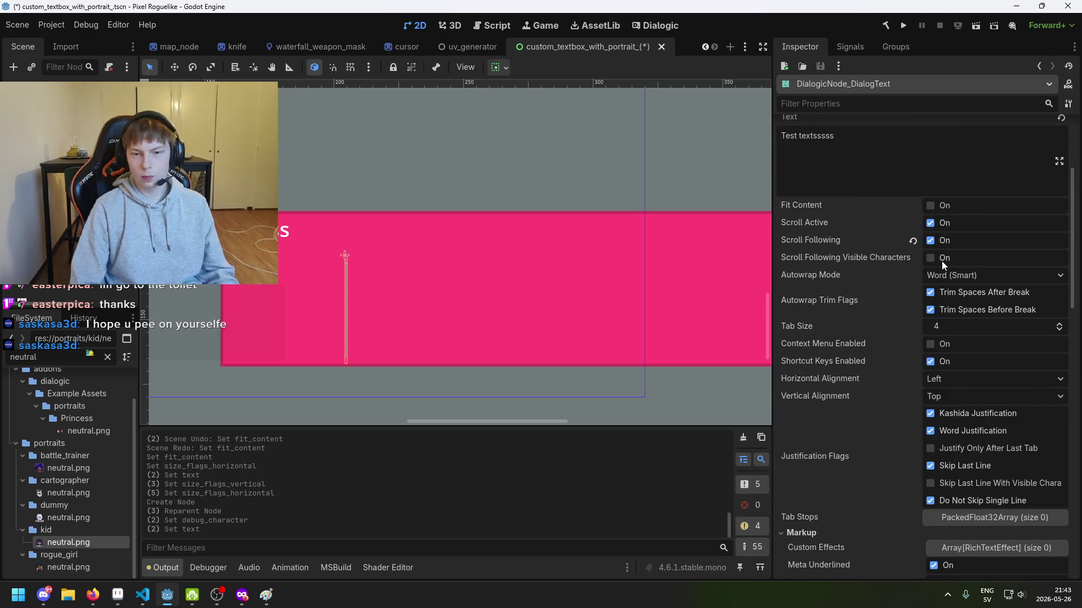
pyautogui.click(931, 206)
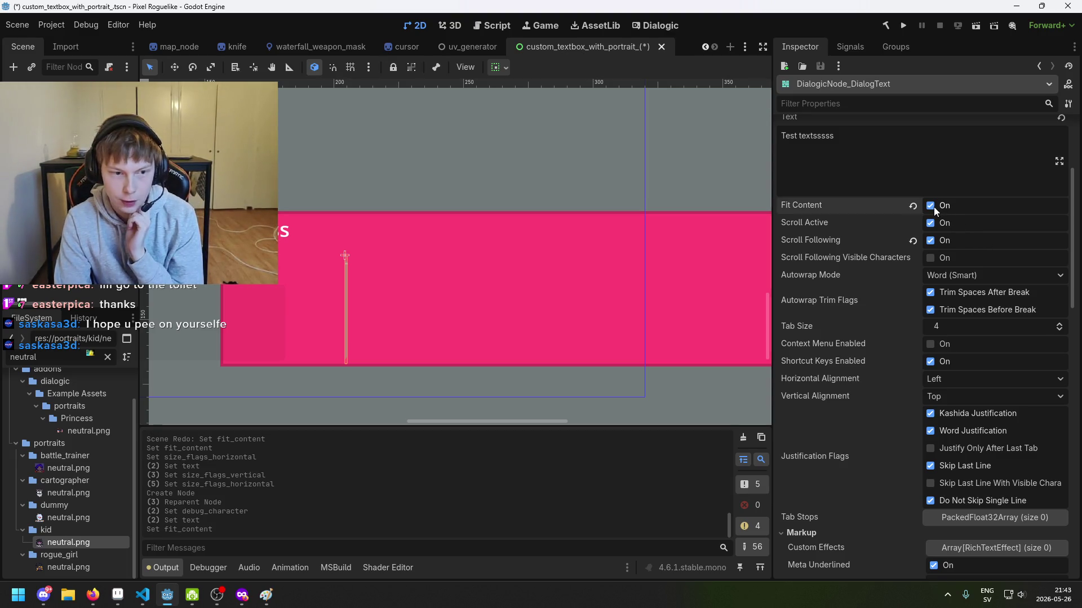
# After trying Shrink Begin and Shrink Center, set the dialog text's horizontal sizing to Fill with Expand.
pyautogui.scroll(-3, 933, 208)
pyautogui.scroll(-5, 1072, 416)
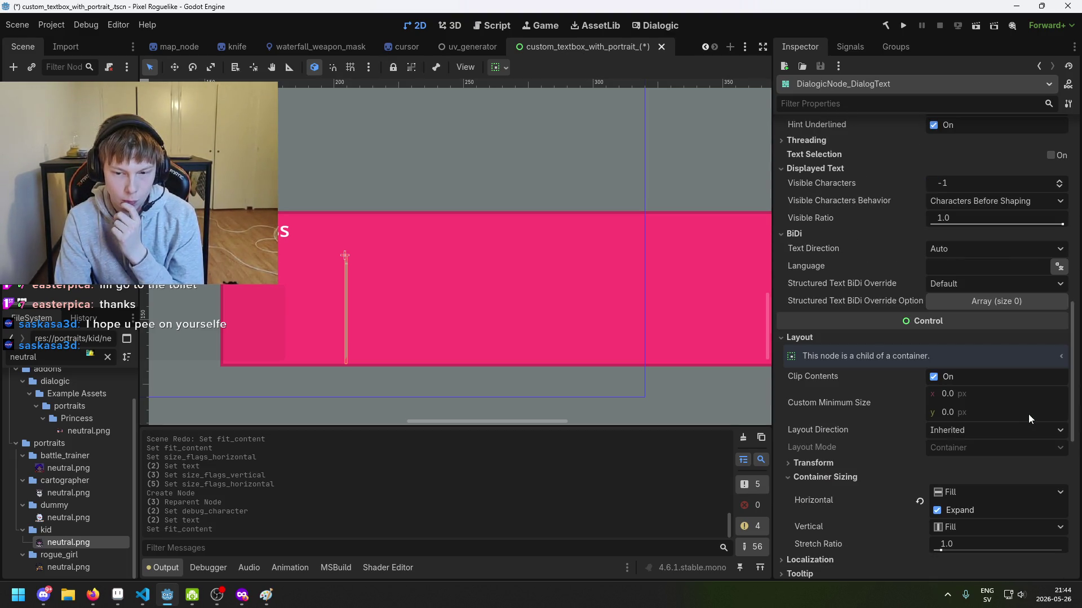
pyautogui.scroll(-1, 990, 494)
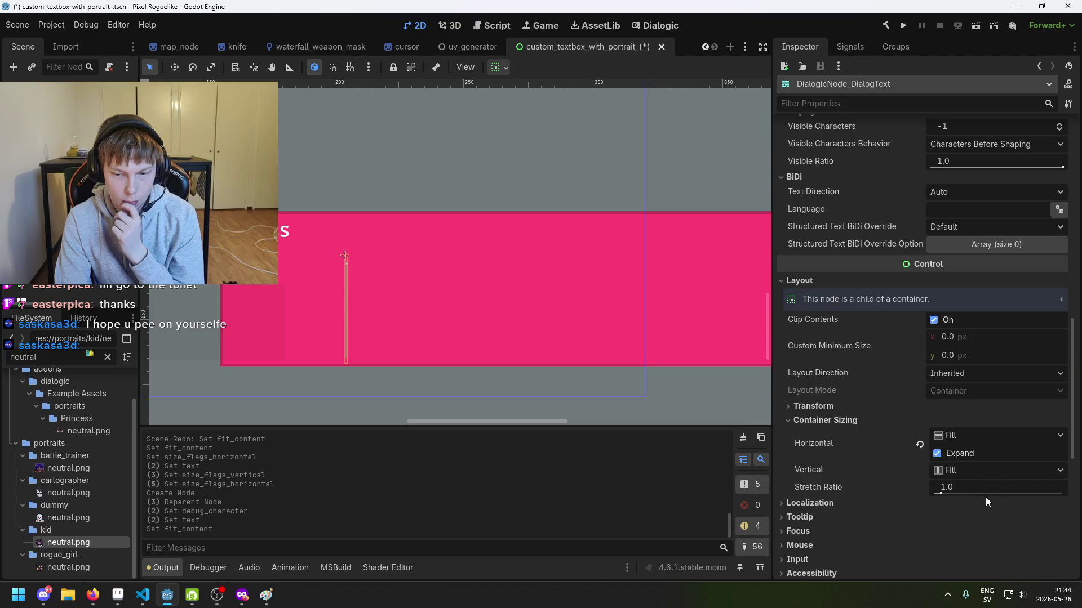
pyautogui.click(972, 439)
pyautogui.click(970, 469)
pyautogui.click(969, 435)
pyautogui.click(965, 482)
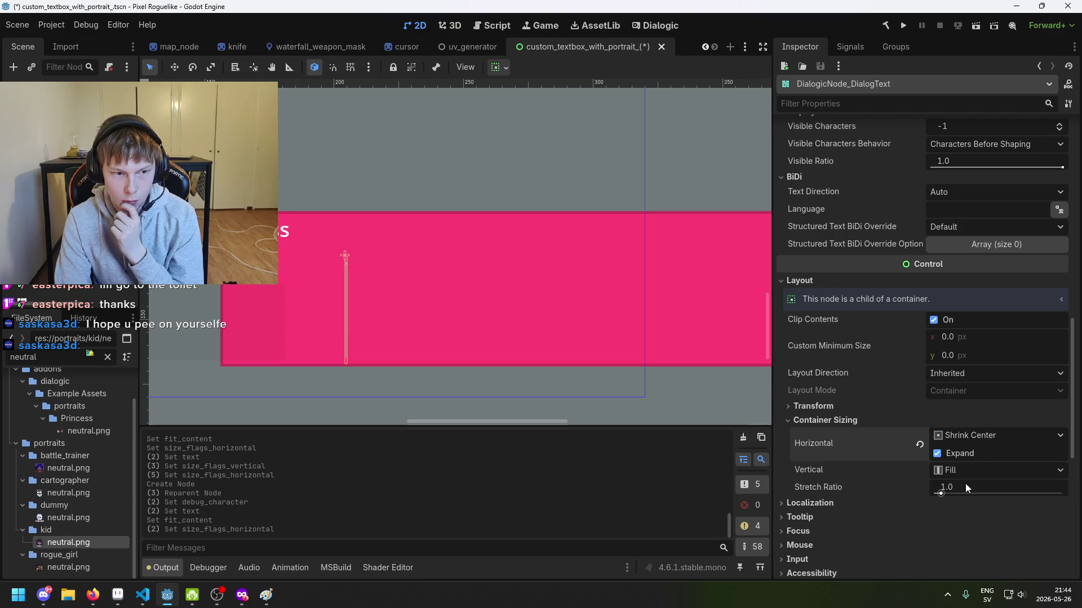
pyautogui.click(955, 438)
pyautogui.click(947, 457)
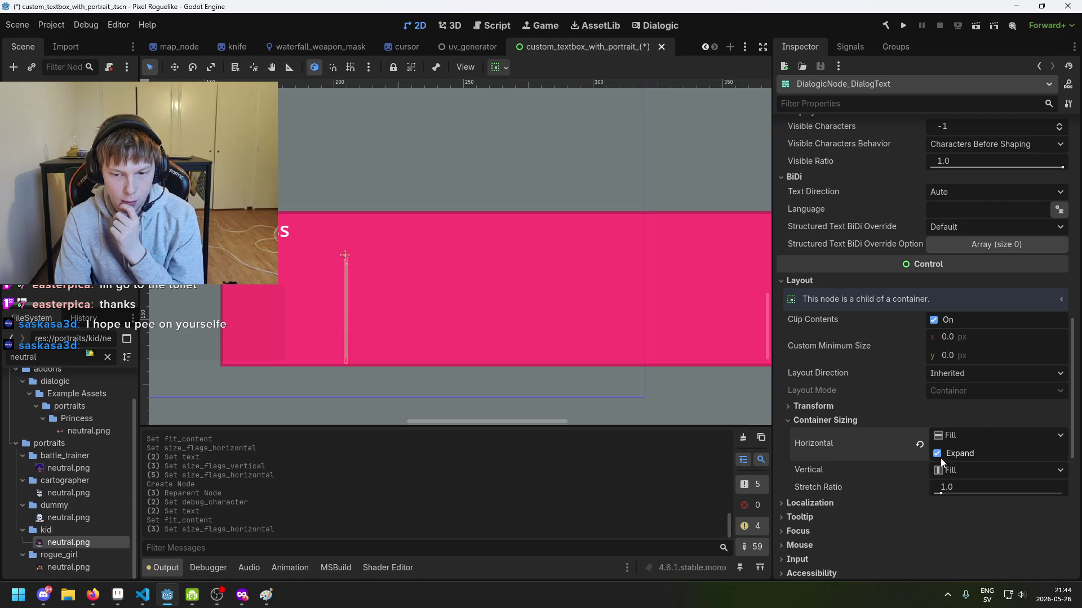
pyautogui.click(937, 454)
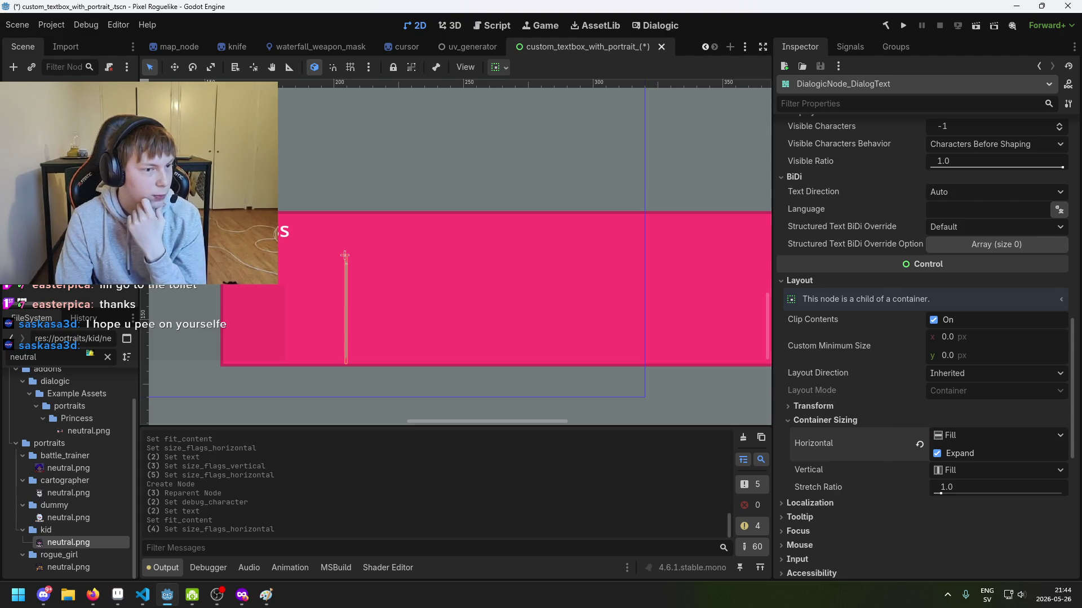
pyautogui.moveTo(526, 242); pyautogui.dragTo(449, 241)
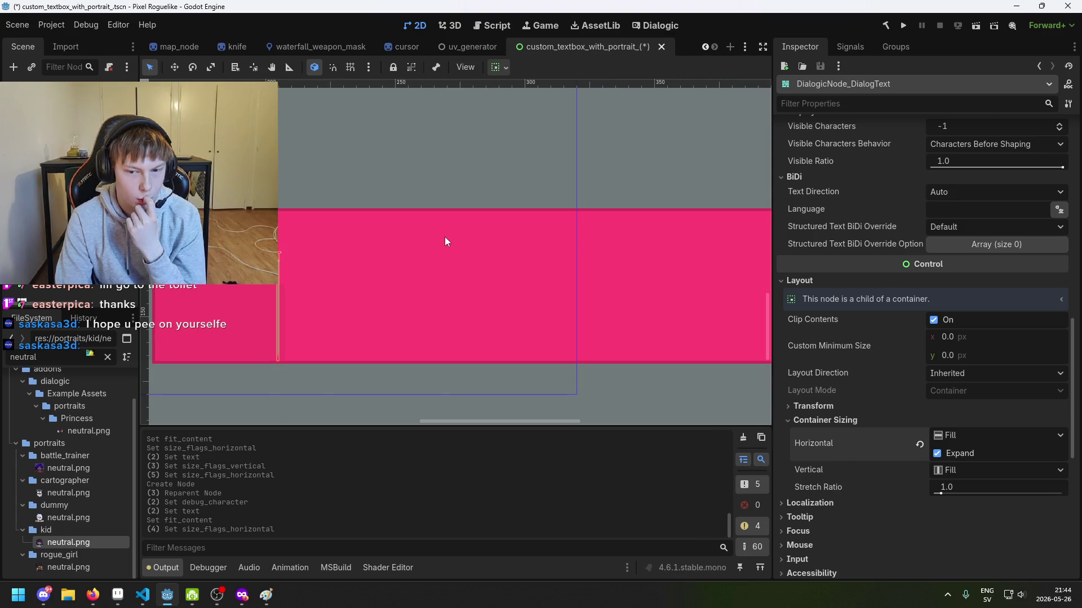
pyautogui.click(212, 350)
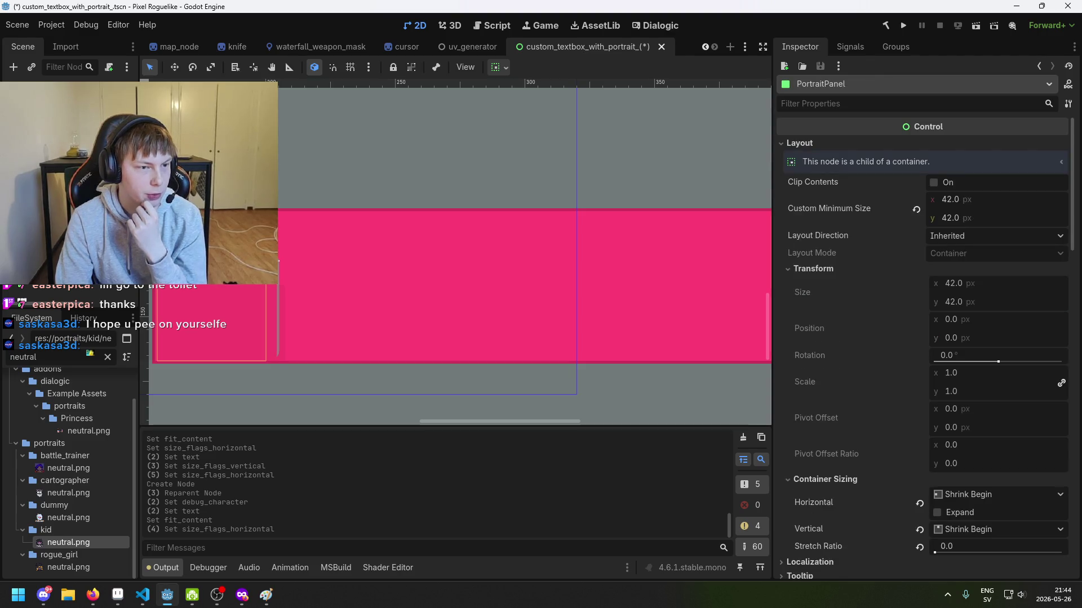
# Select the HBoxContainer and portrait panel, then pick the Versss name label on the canvas.
pyautogui.click(278, 261)
pyautogui.scroll(-1, 303, 228)
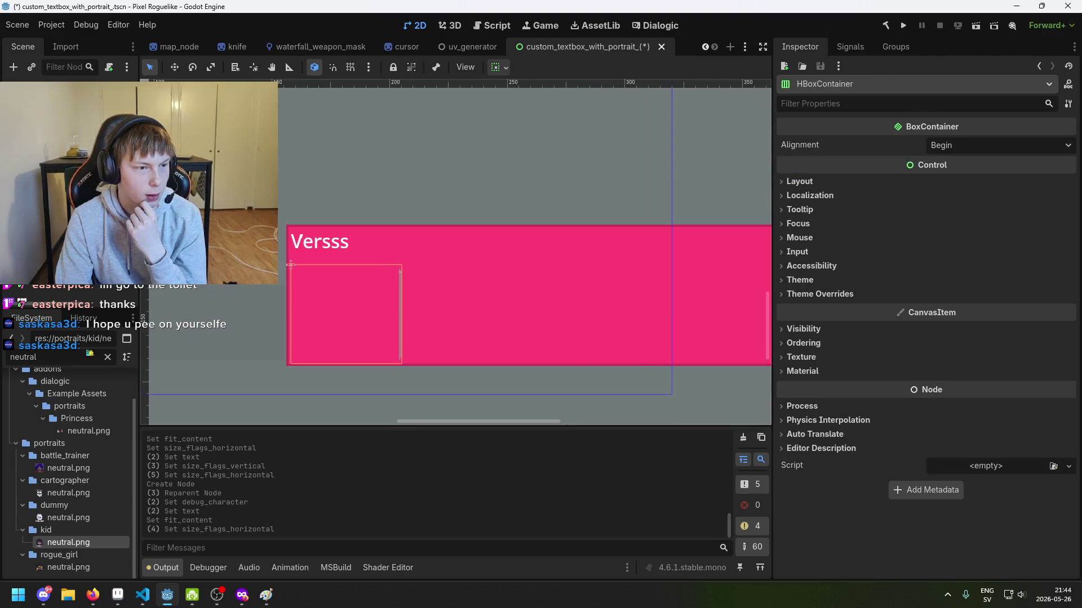
pyautogui.click(291, 264)
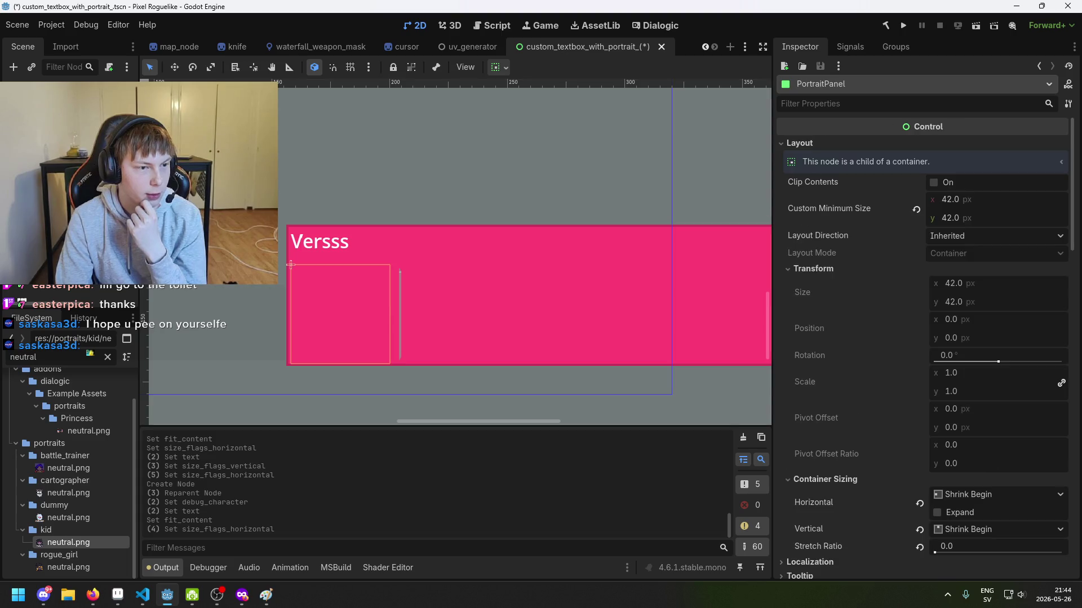
pyautogui.click(291, 264)
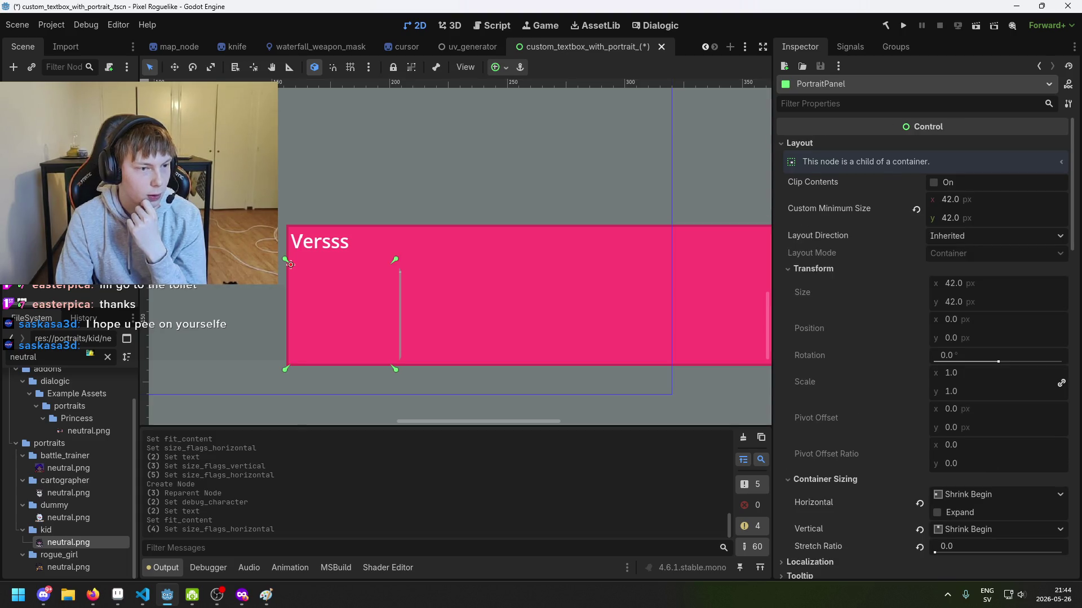
pyautogui.click(291, 264)
pyautogui.moveTo(291, 264)
pyautogui.mouseDown()
pyautogui.moveTo(406, 204)
pyautogui.moveTo(319, 282)
pyautogui.mouseUp()
pyautogui.click(318, 245)
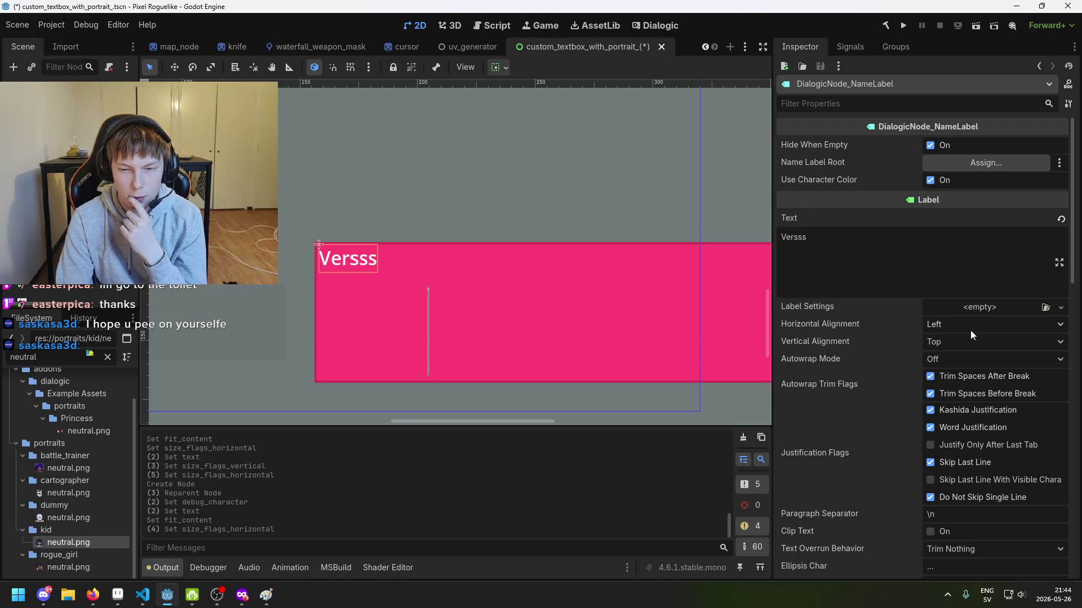
# Set the Versss label's horizontal sizing back to Shrink Begin after trying Fill and vertical Expand.
pyautogui.scroll(-3, 928, 259)
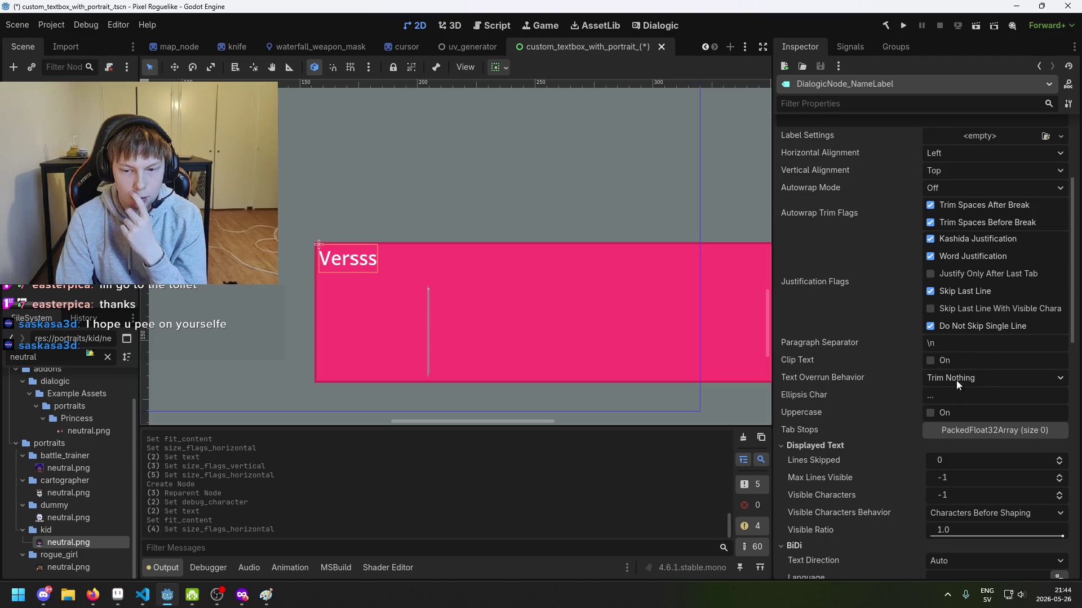
pyautogui.scroll(-2, 961, 389)
pyautogui.scroll(-3, 969, 416)
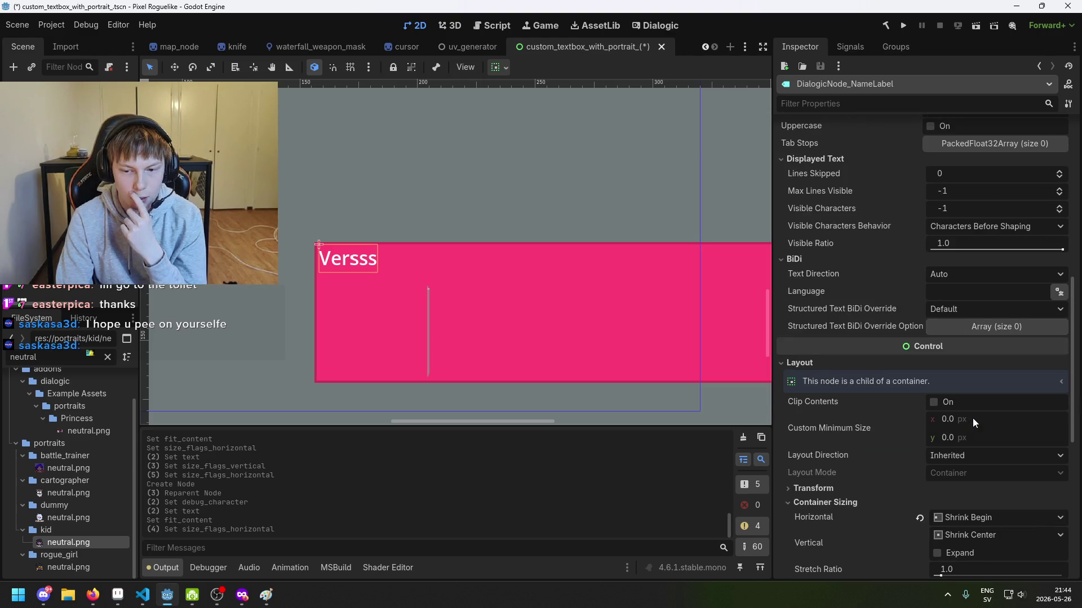
pyautogui.scroll(-2, 968, 441)
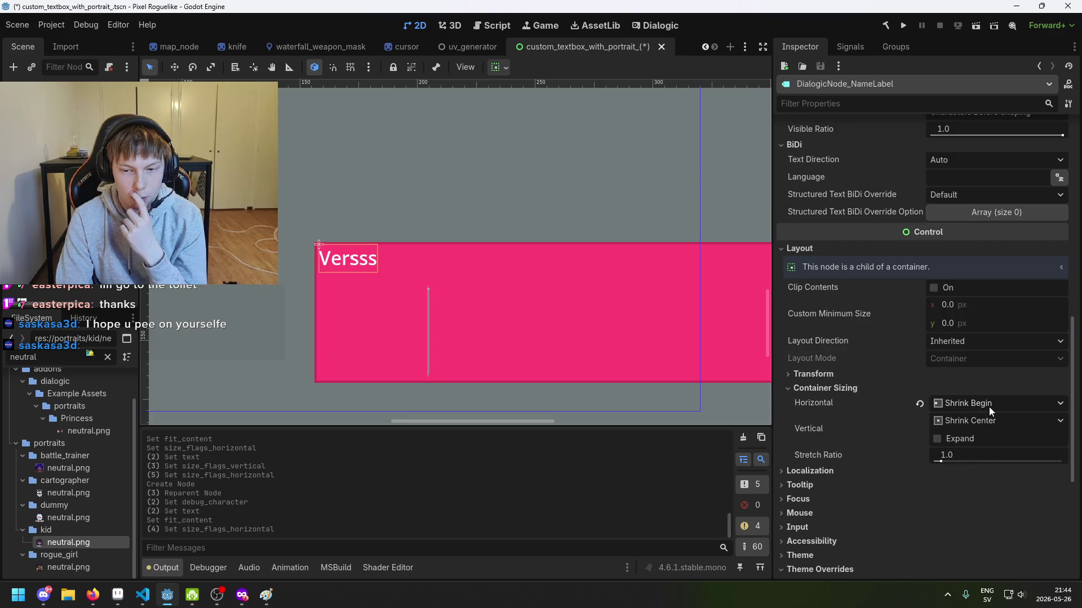
pyautogui.click(990, 405)
pyautogui.click(994, 418)
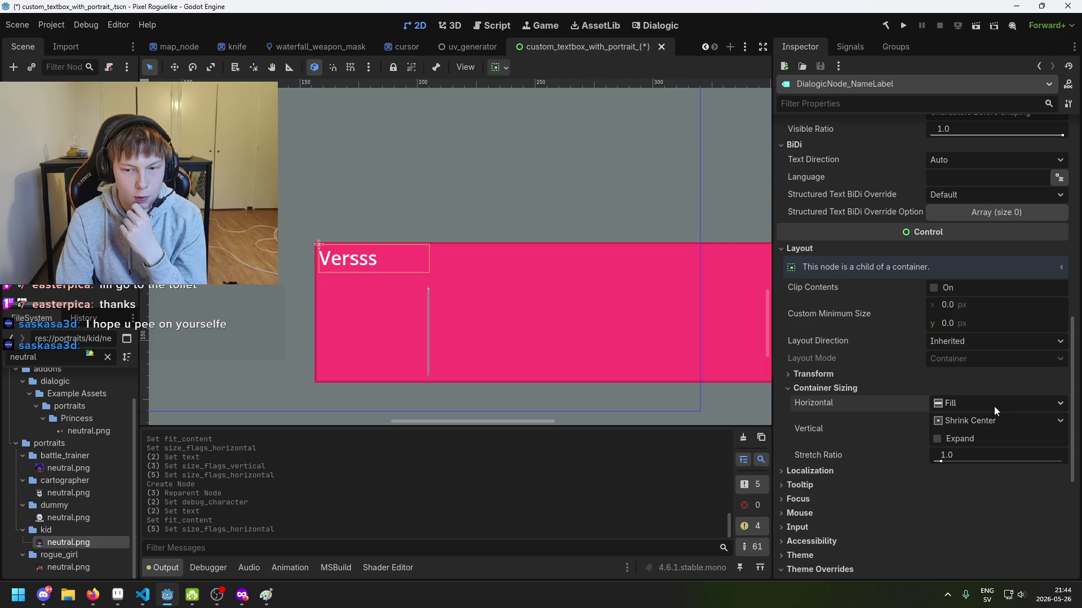
pyautogui.click(937, 439)
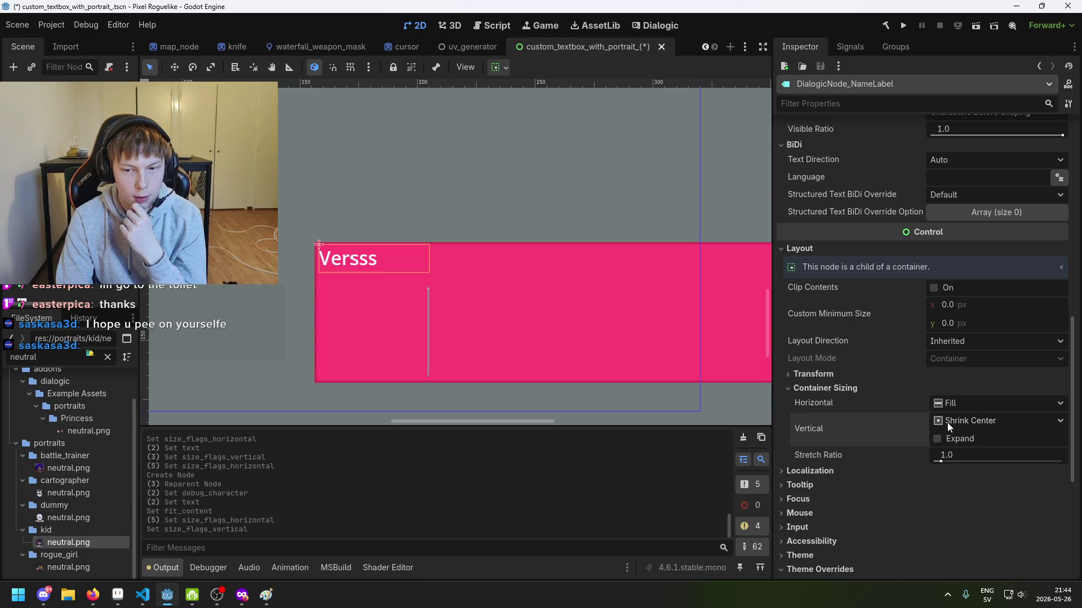
pyautogui.click(970, 405)
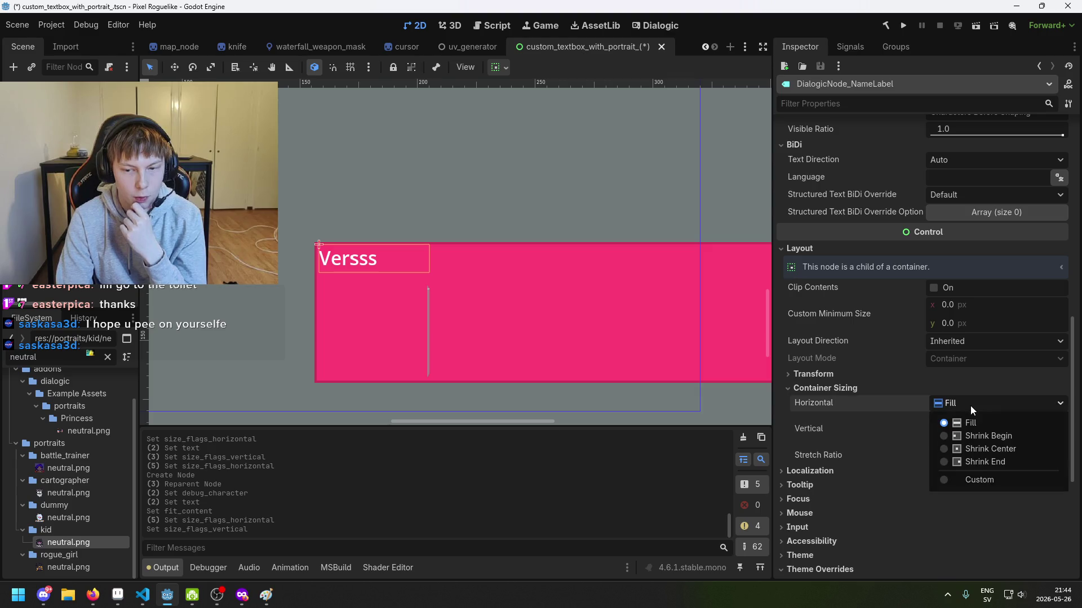
pyautogui.click(974, 440)
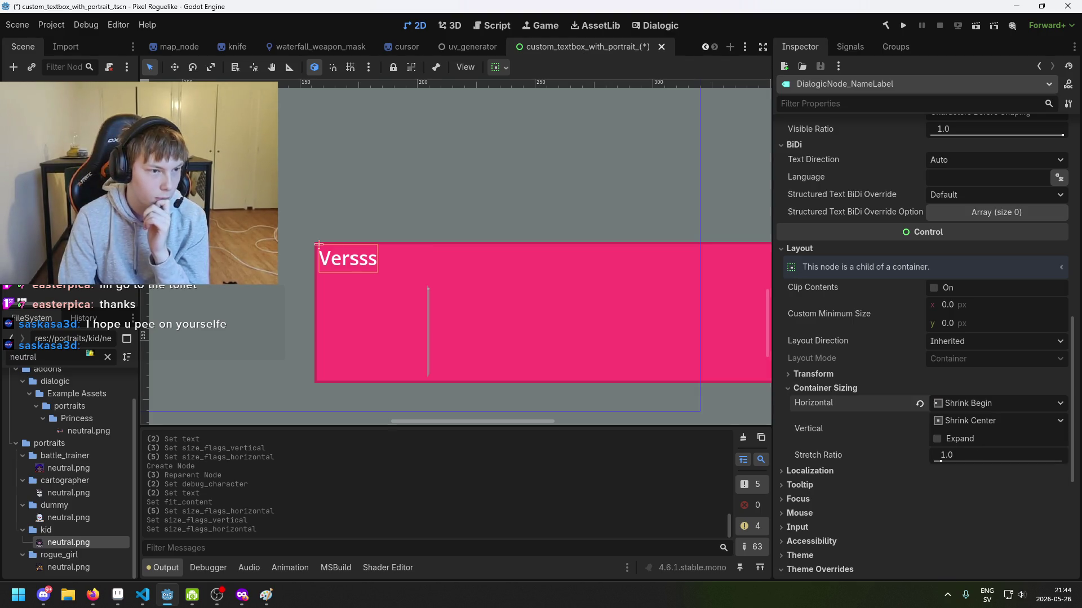
pyautogui.click(319, 282)
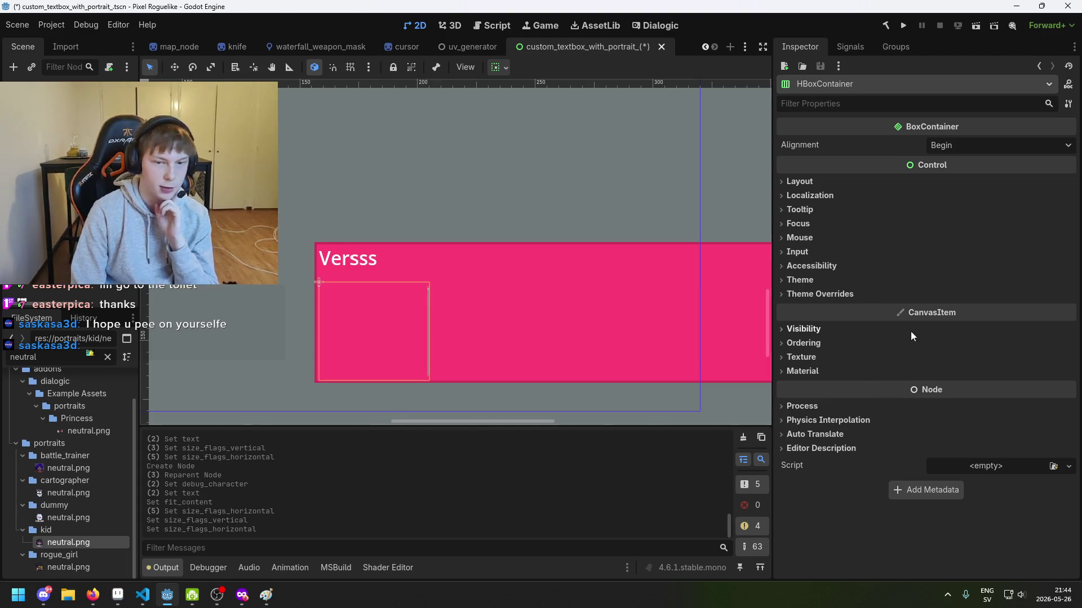
pyautogui.click(823, 266)
pyautogui.click(824, 265)
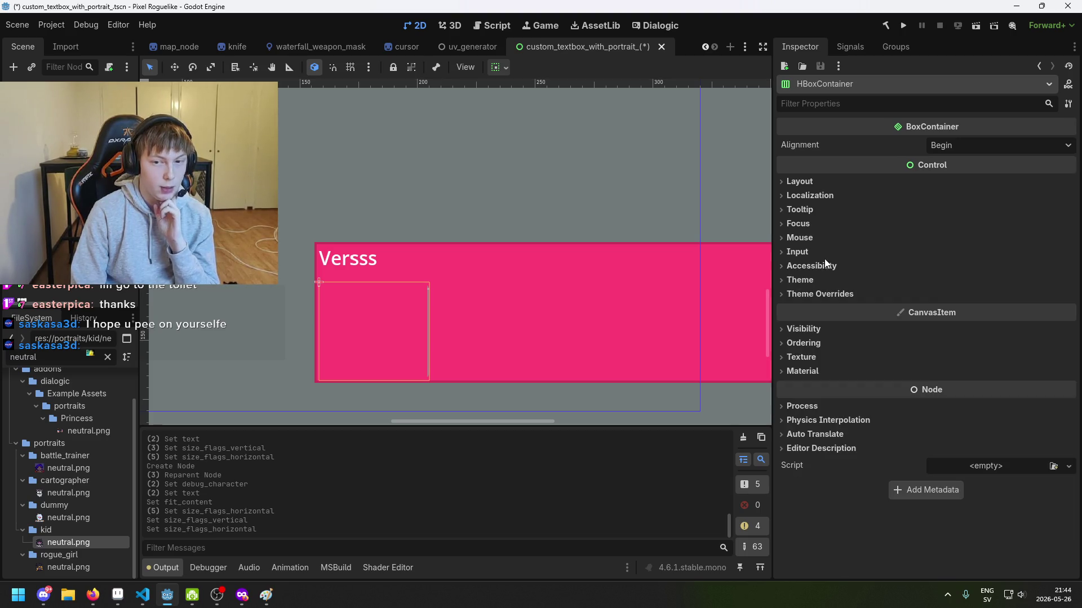
pyautogui.click(827, 343)
pyautogui.click(828, 343)
pyautogui.click(828, 356)
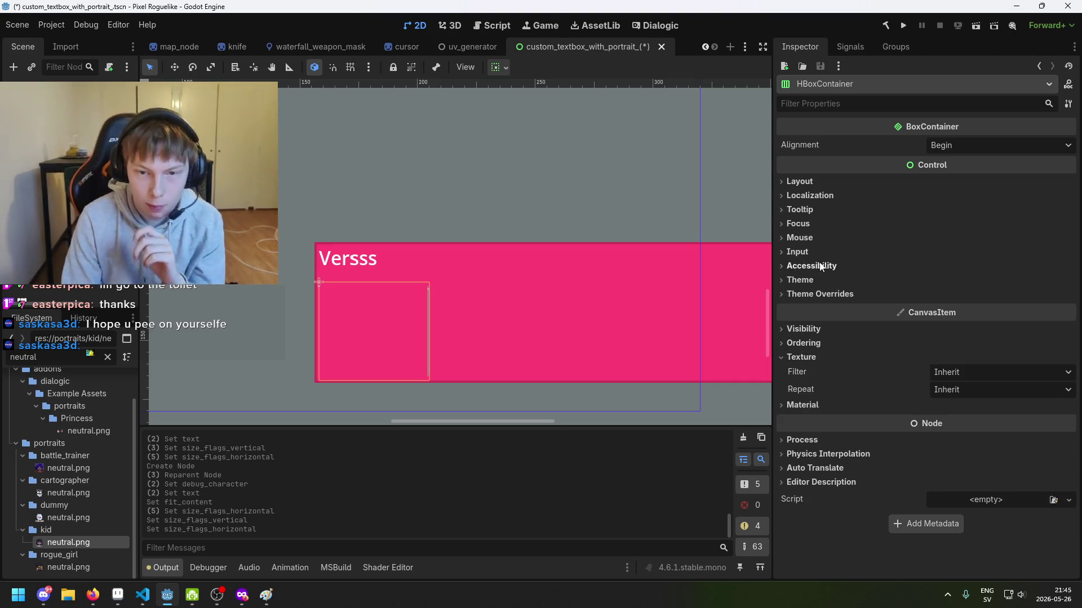
pyautogui.click(819, 294)
pyautogui.click(811, 307)
pyautogui.click(817, 294)
pyautogui.click(806, 280)
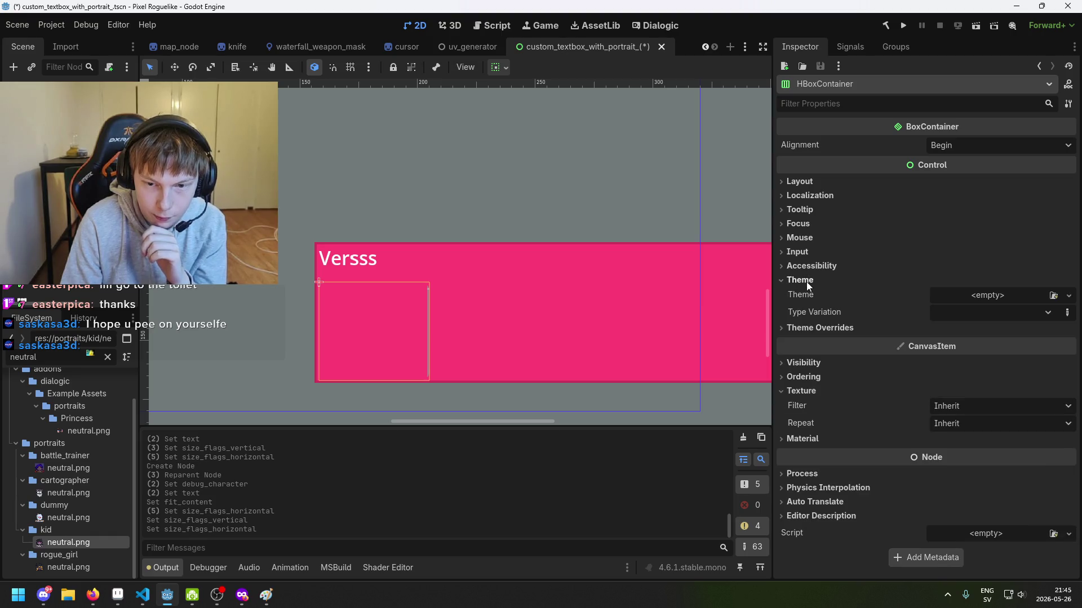
pyautogui.click(811, 265)
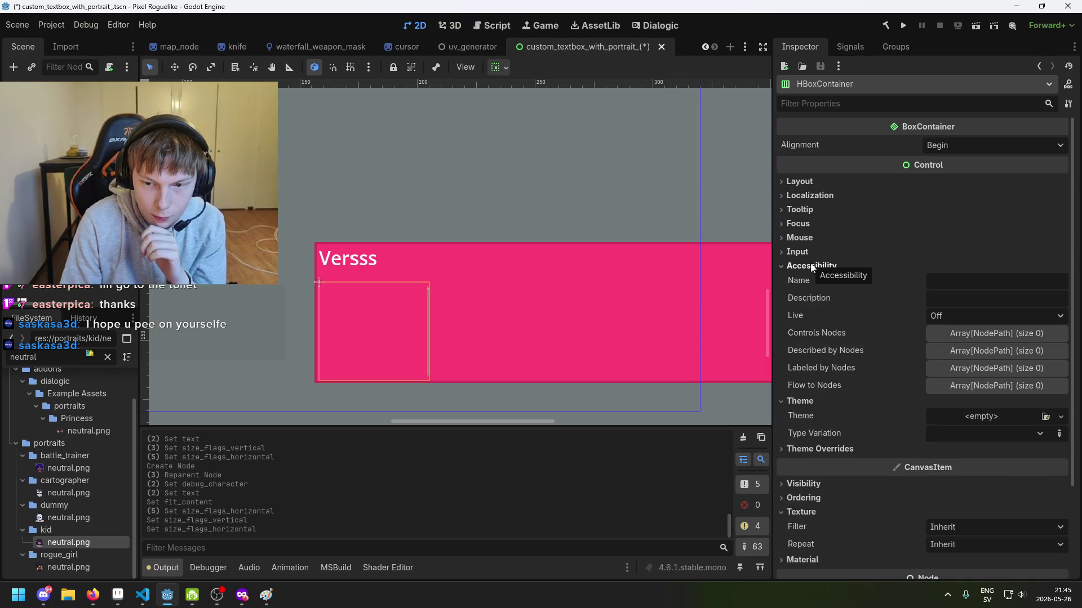
pyautogui.click(810, 252)
pyautogui.click(811, 238)
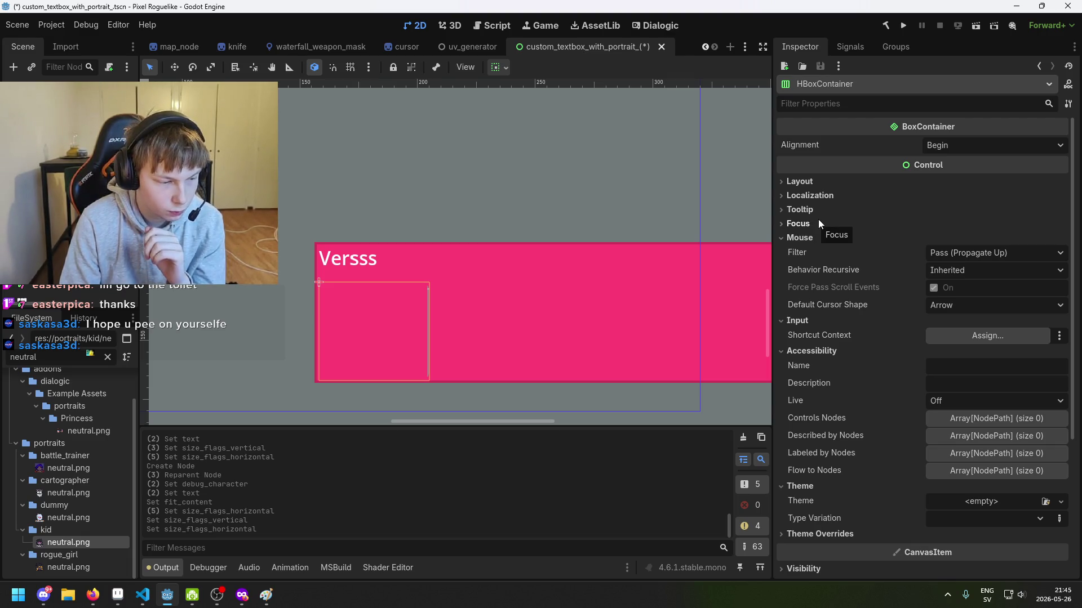
pyautogui.click(818, 222)
pyautogui.click(818, 221)
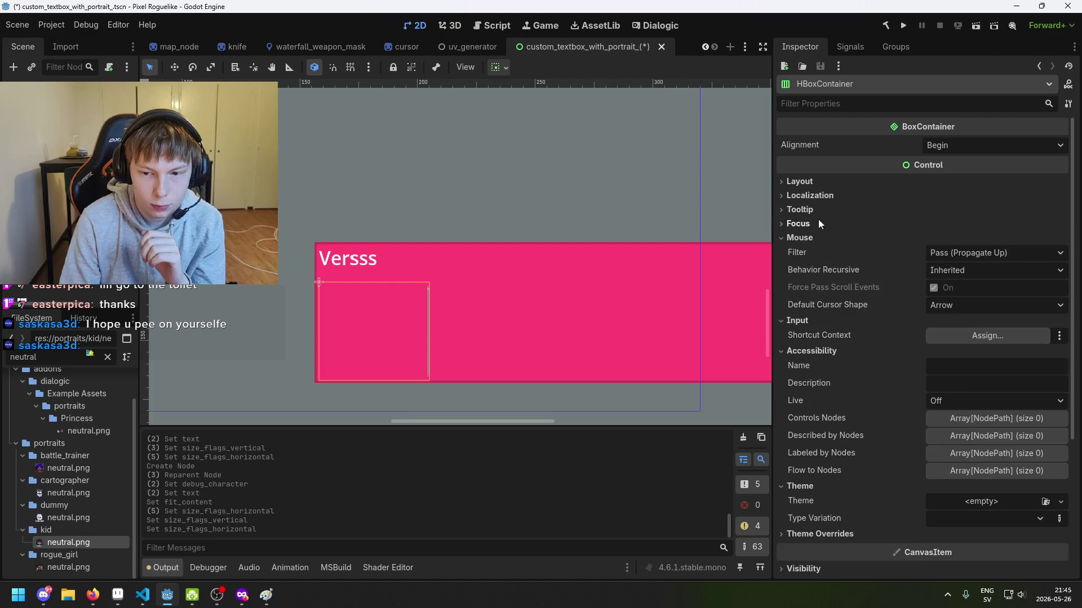
pyautogui.click(819, 238)
pyautogui.scroll(-3, 865, 290)
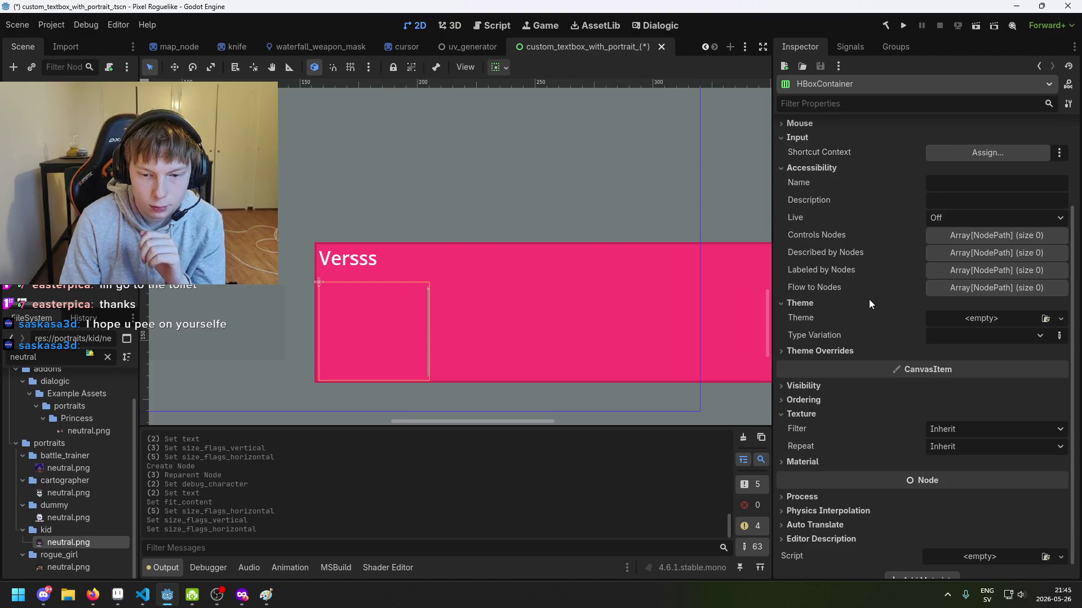
pyautogui.click(835, 398)
pyautogui.click(833, 400)
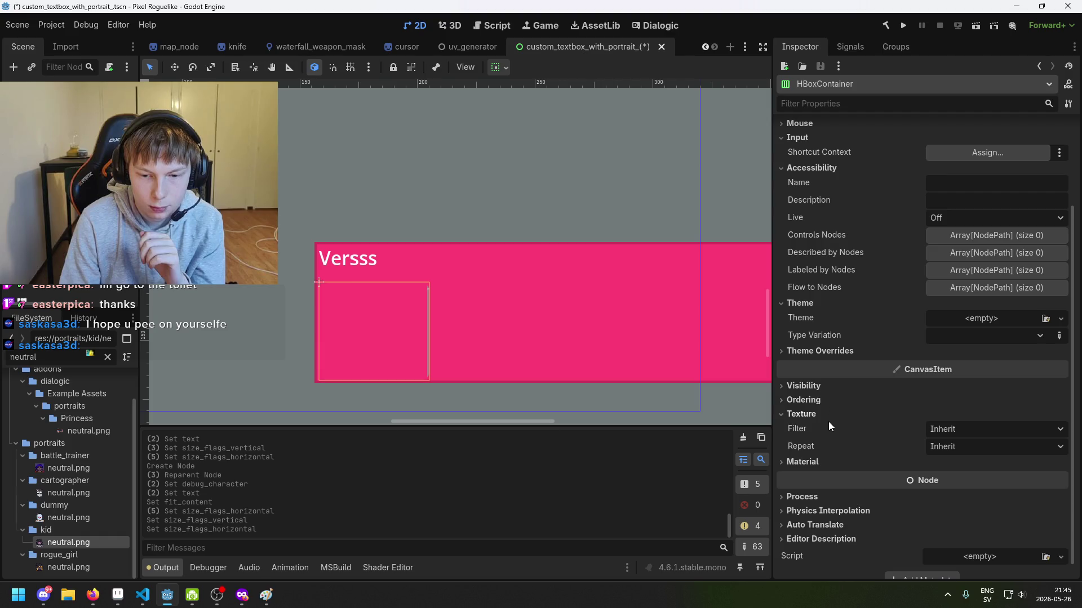
pyautogui.click(827, 398)
pyautogui.click(827, 398)
pyautogui.click(823, 385)
pyautogui.click(823, 385)
pyautogui.click(826, 351)
pyautogui.click(827, 365)
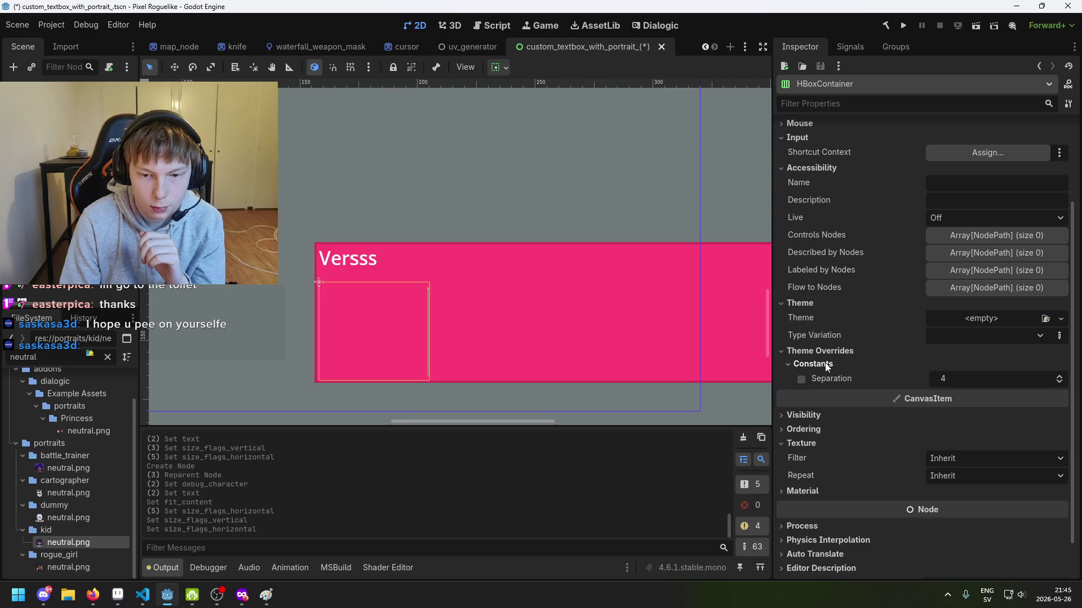
pyautogui.click(826, 365)
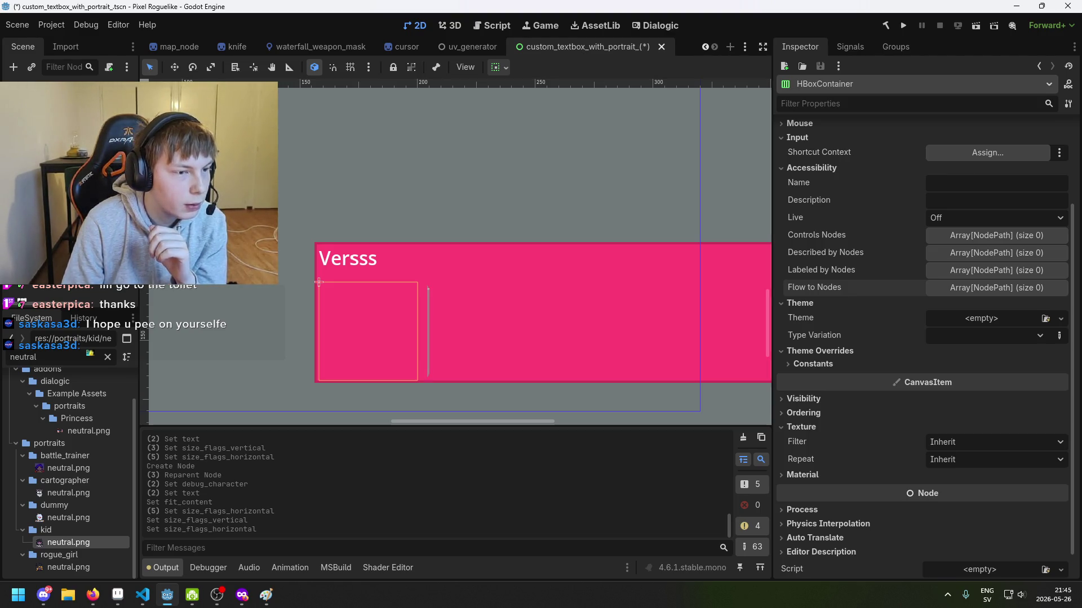
pyautogui.click(319, 282)
pyautogui.click(318, 282)
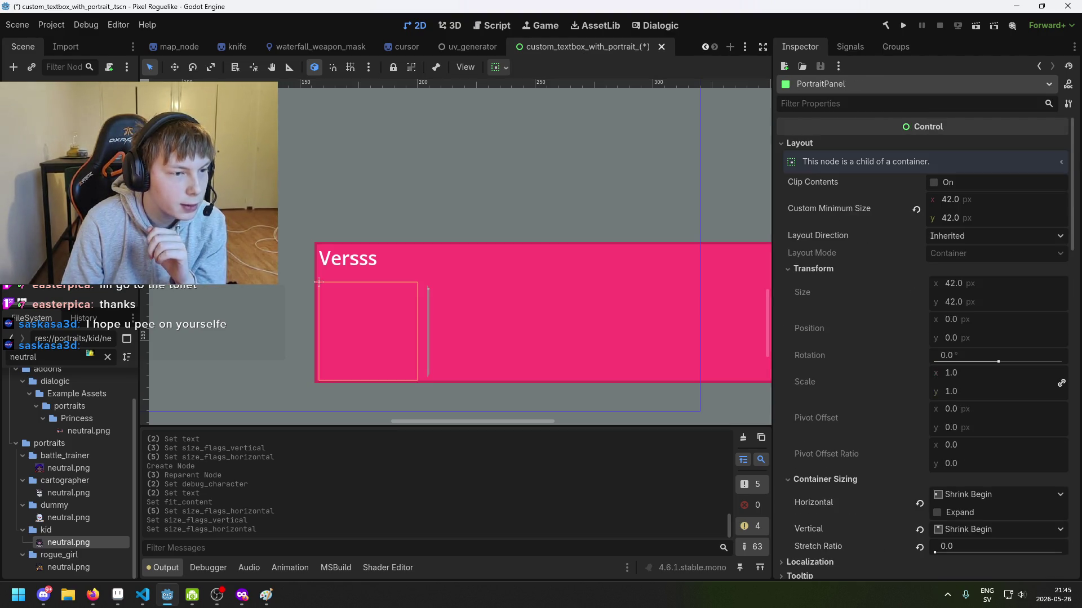
pyautogui.click(427, 282)
pyautogui.click(427, 283)
pyautogui.click(427, 283)
pyautogui.click(427, 282)
pyautogui.scroll(1, 418, 309)
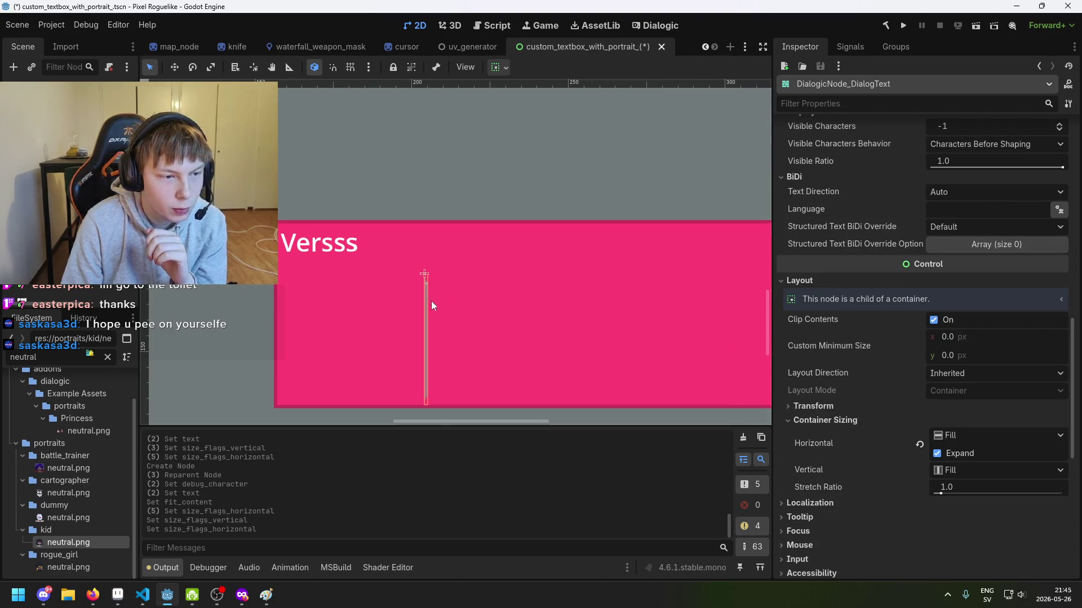
pyautogui.scroll(5, 878, 271)
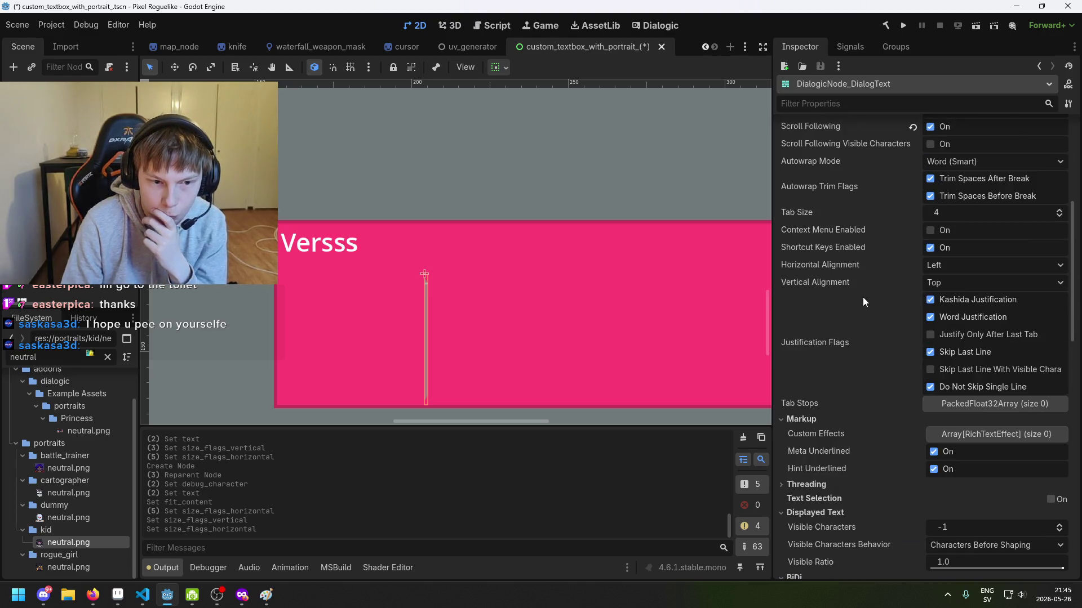
pyautogui.scroll(3, 873, 296)
pyautogui.scroll(4, 880, 286)
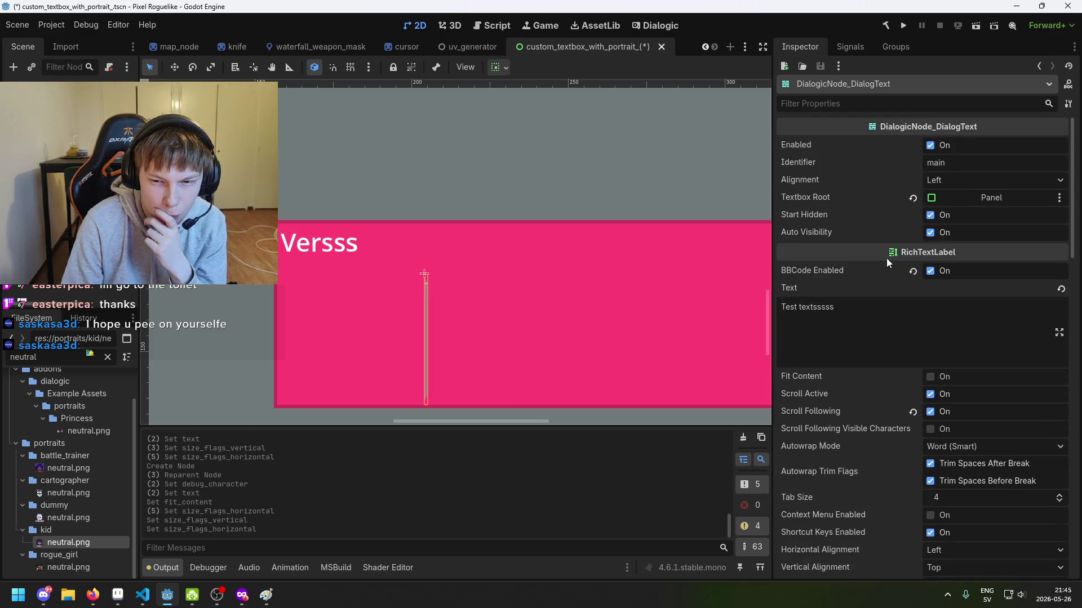
pyautogui.scroll(-2, 935, 299)
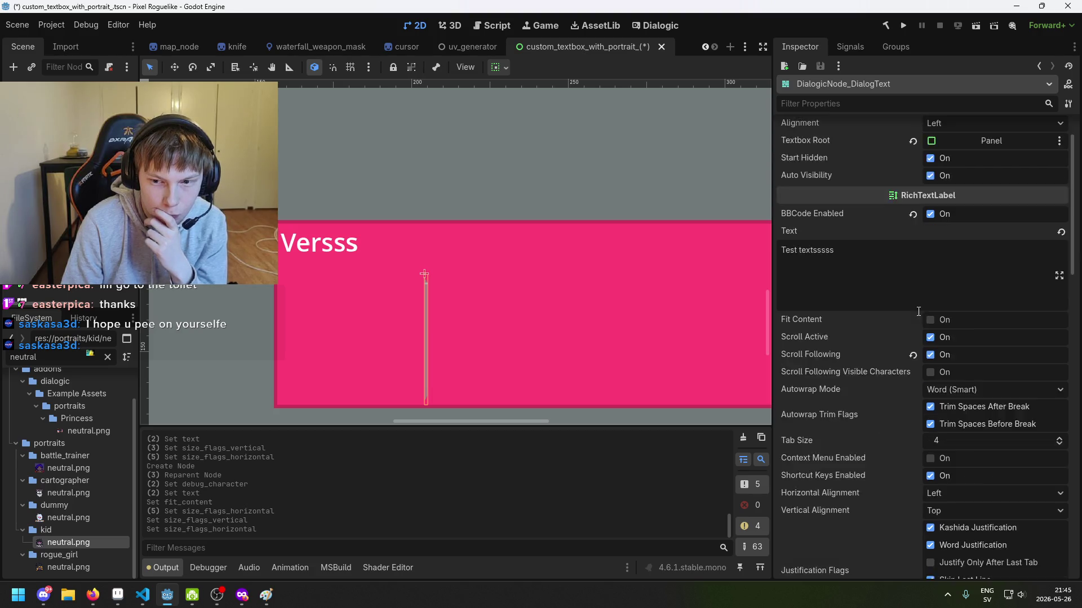
pyautogui.scroll(2, 900, 319)
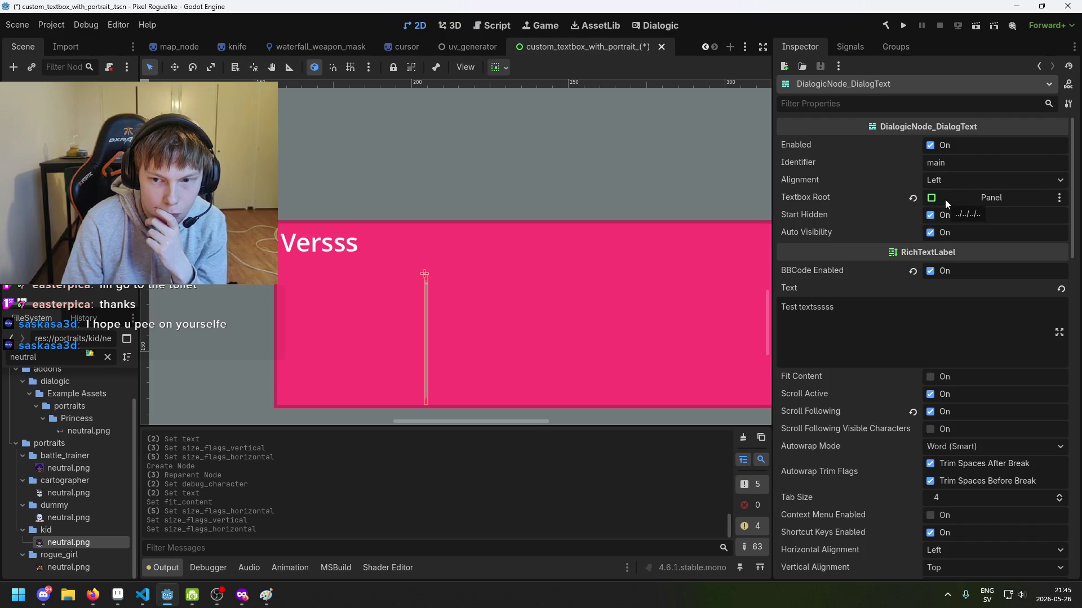
pyautogui.scroll(-2, 644, 293)
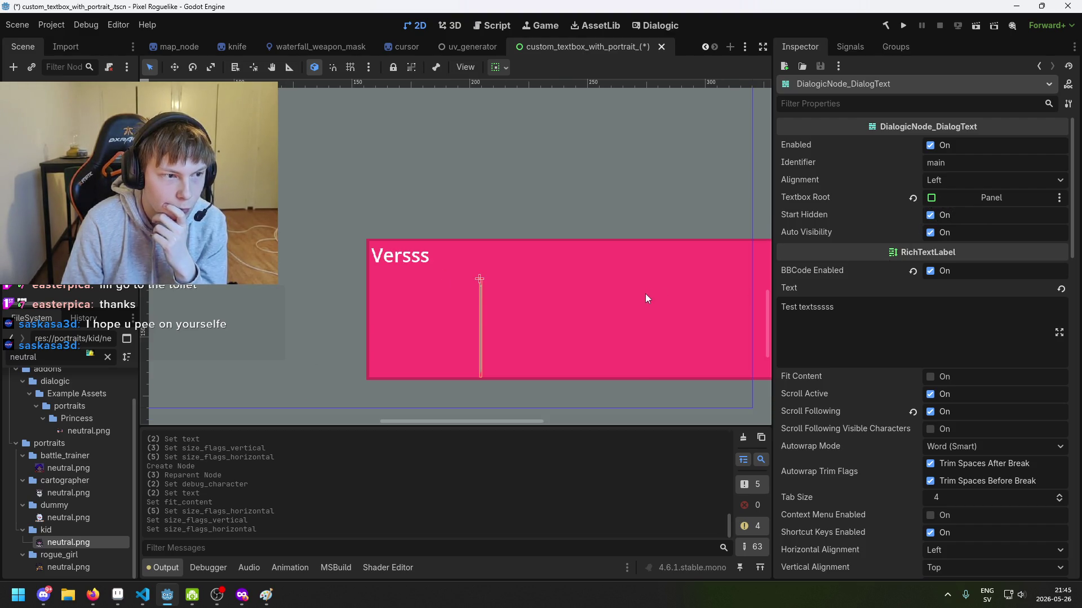
pyautogui.moveTo(634, 266); pyautogui.dragTo(492, 222)
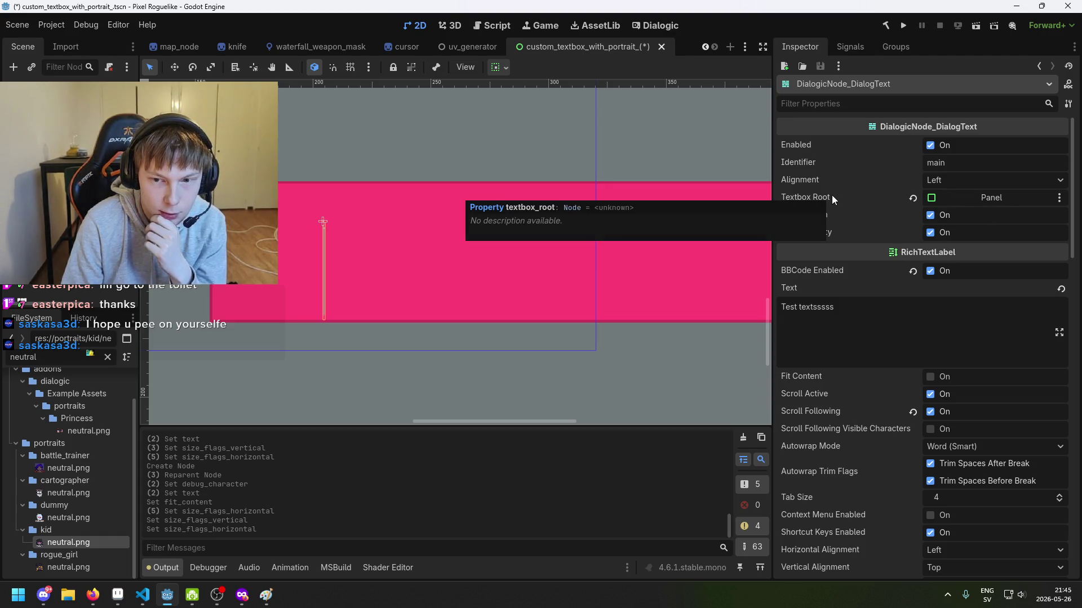
pyautogui.scroll(-5, 904, 346)
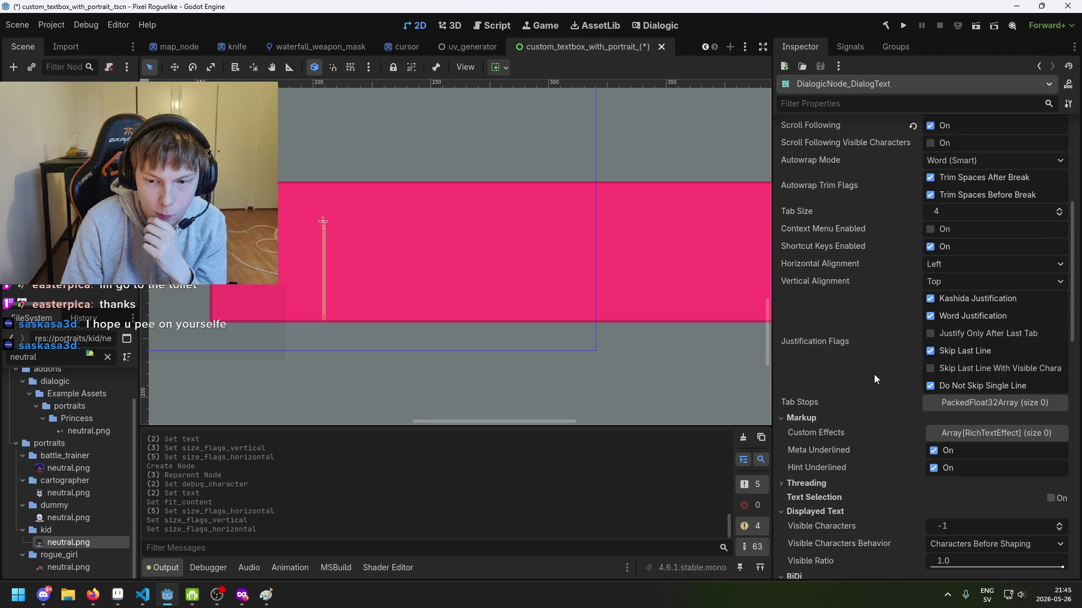
pyautogui.scroll(-3, 874, 374)
pyautogui.scroll(-2, 532, 322)
pyautogui.moveTo(532, 323); pyautogui.dragTo(397, 297)
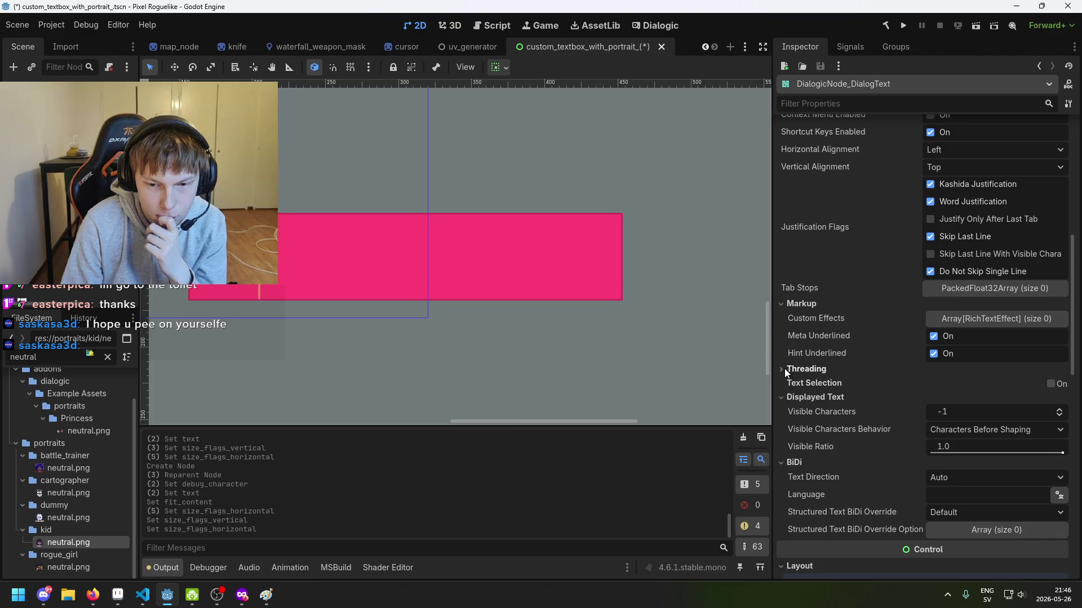
pyautogui.scroll(3, 808, 370)
pyautogui.scroll(5, 808, 370)
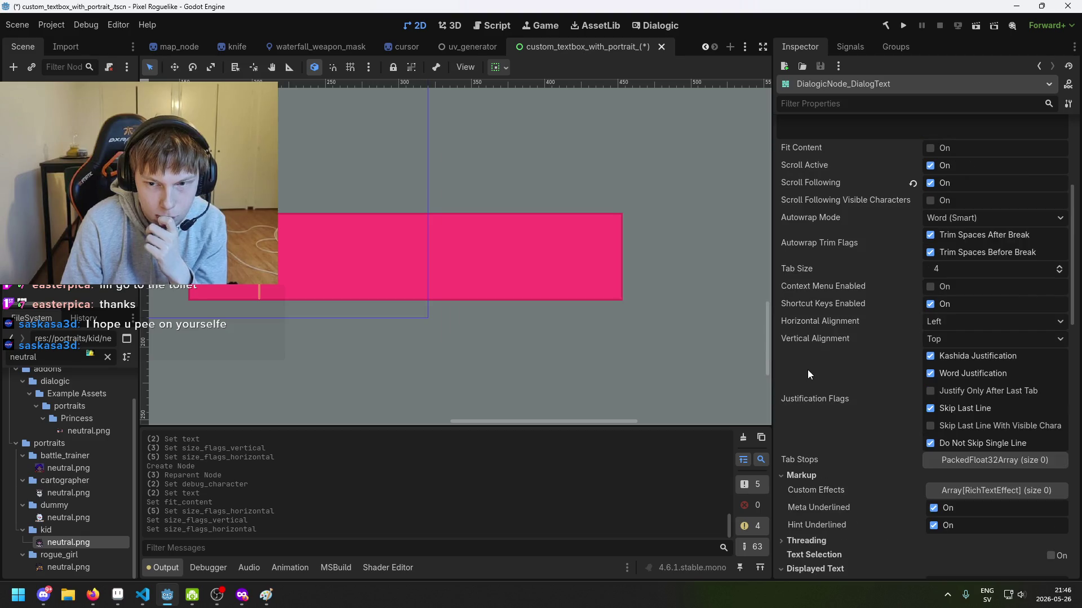
pyautogui.scroll(3, 802, 369)
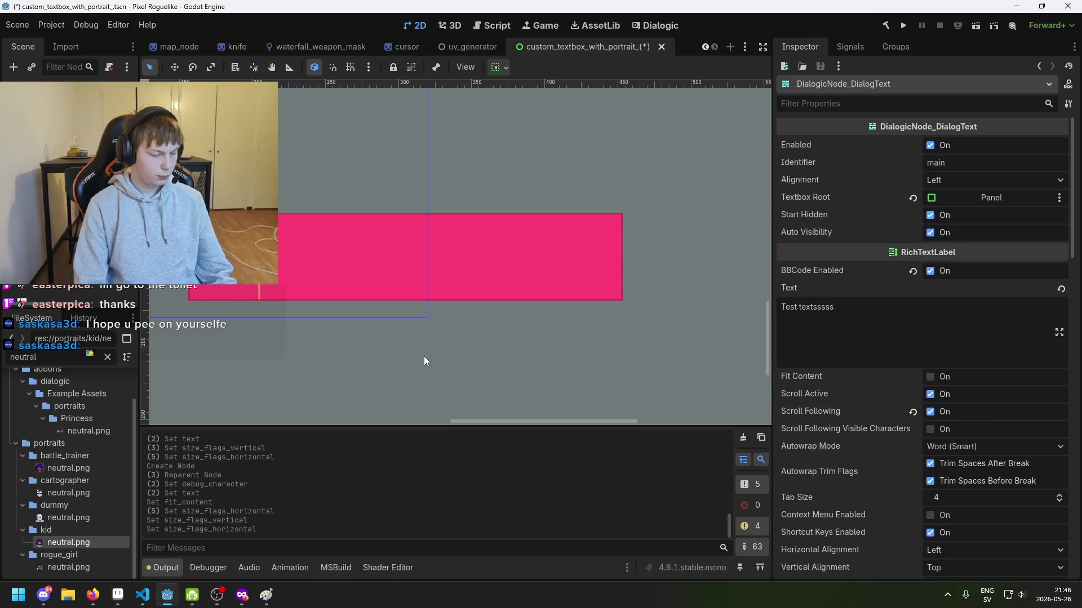
pyautogui.scroll(2, 408, 316)
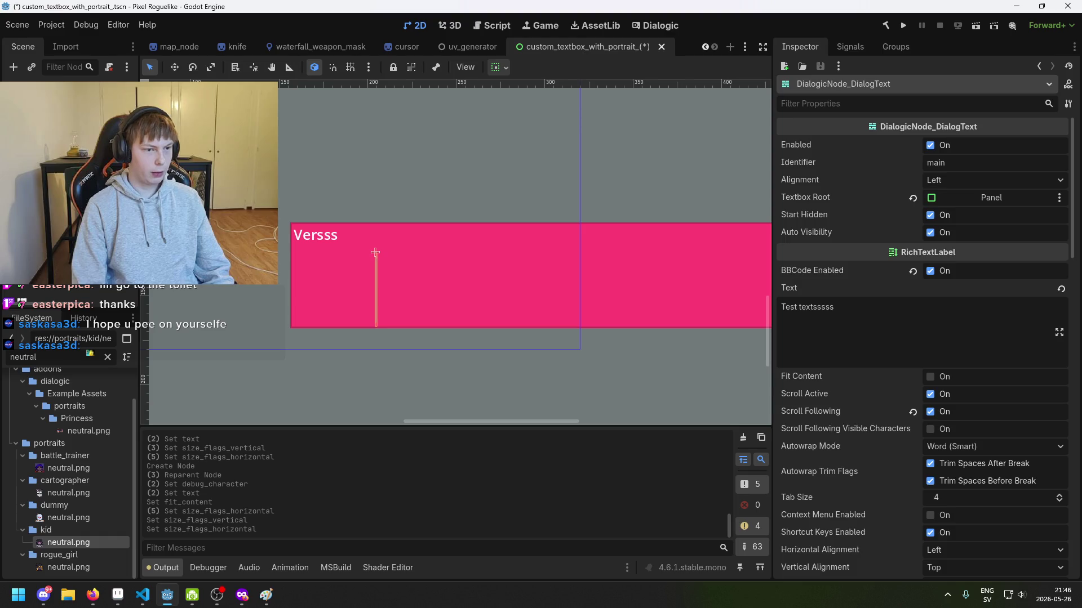
# Keep the dialog text's Textbox Root unchanged and save the textbox scene with Ctrl+S.
pyautogui.click(294, 252)
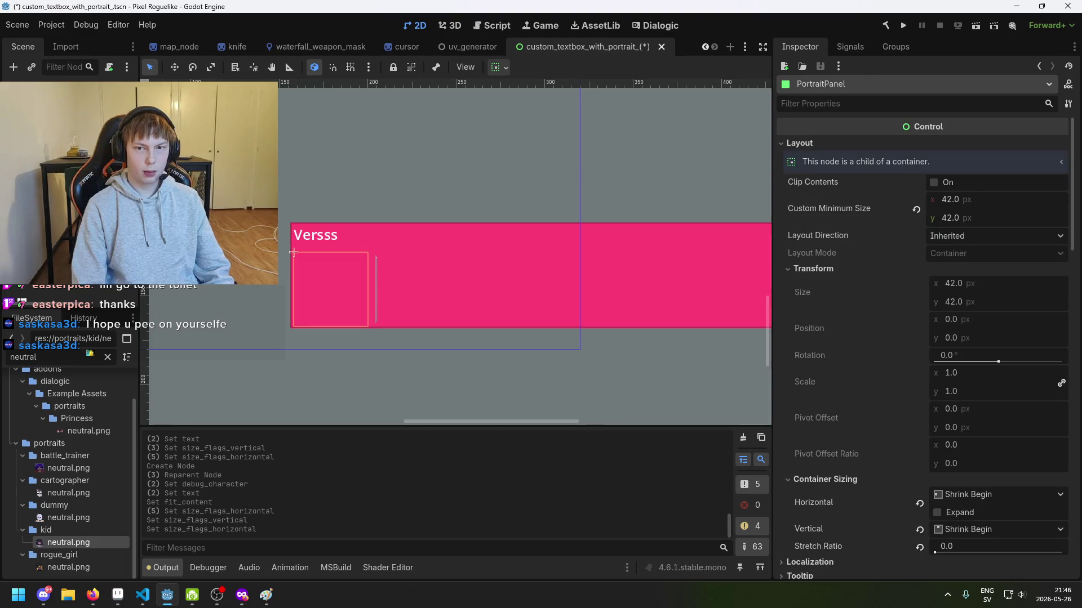
pyautogui.click(375, 252)
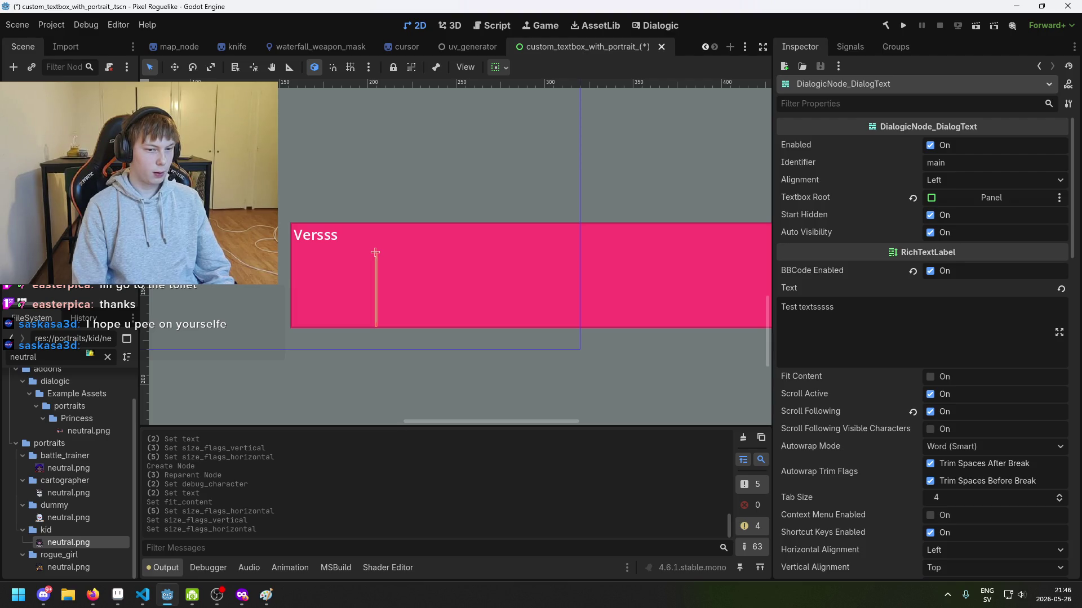
pyautogui.click(332, 265)
pyautogui.click(376, 252)
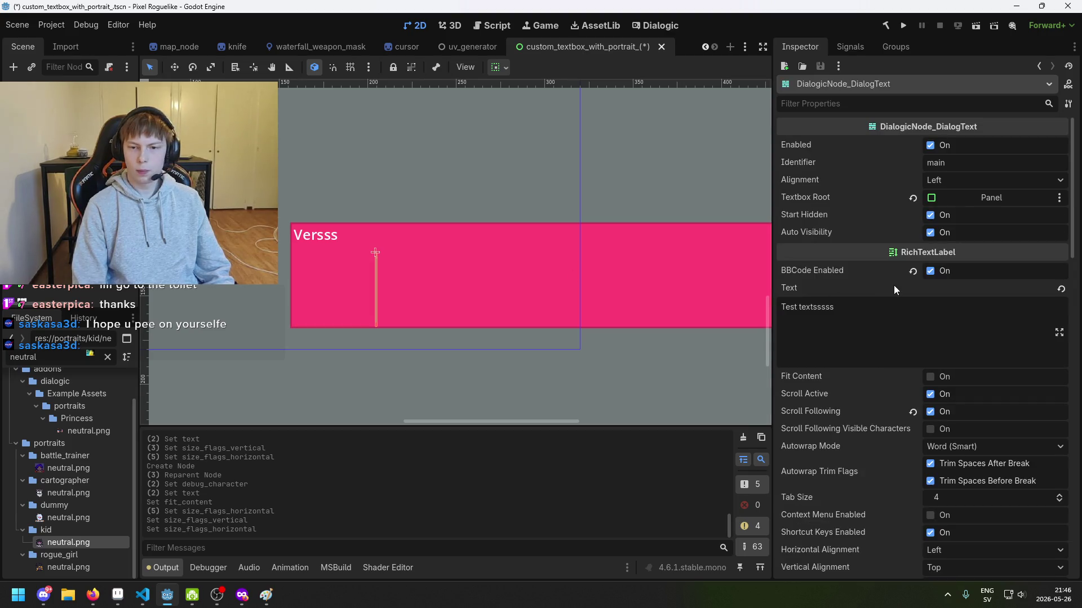
pyautogui.click(913, 199)
pyautogui.hotkey('ctrl', 'z')
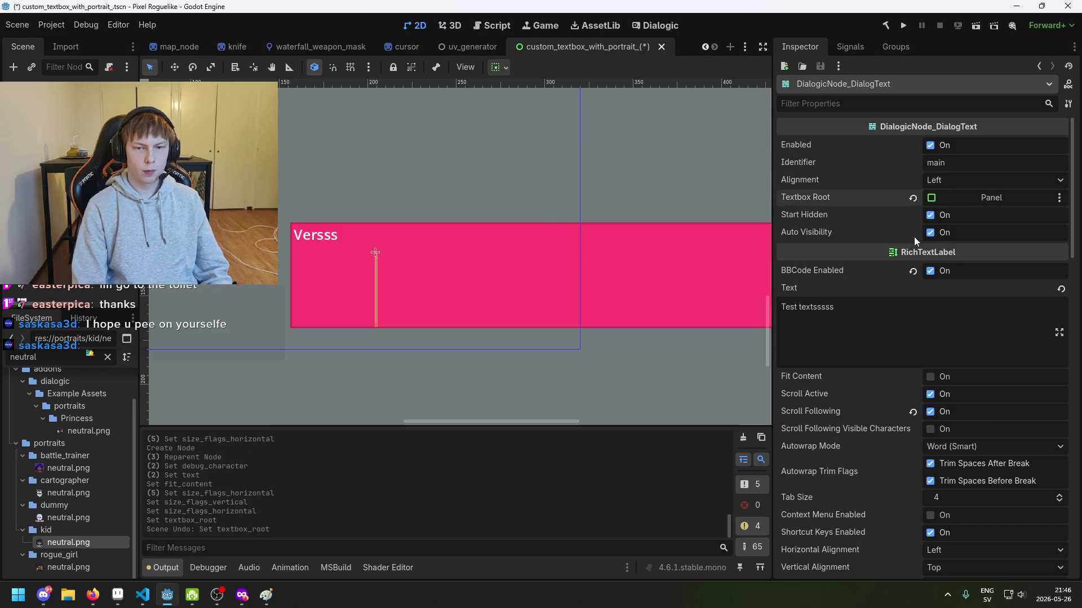
pyautogui.hotkey('ctrl', 's')
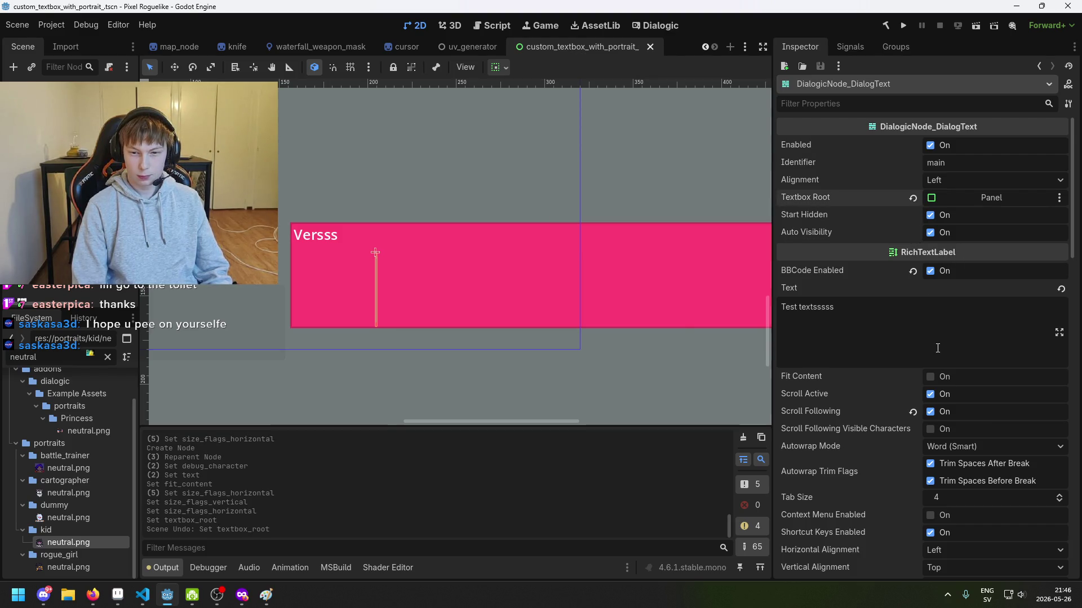
# Leave Fit Content off and uncheck Scroll Active for the dialog text.
pyautogui.scroll(-1, 938, 348)
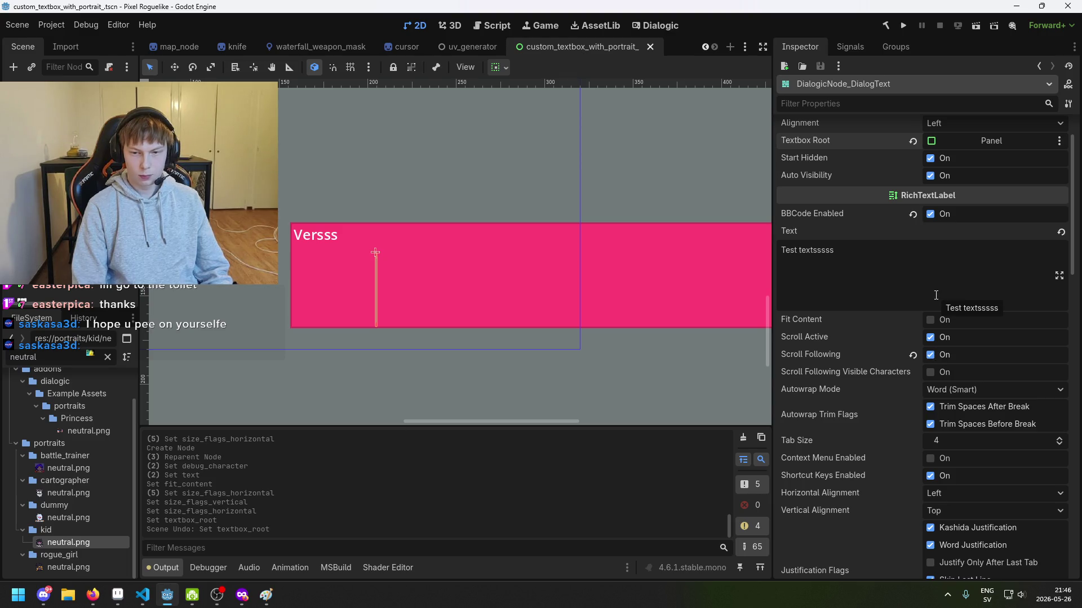
pyautogui.click(930, 320)
pyautogui.click(930, 319)
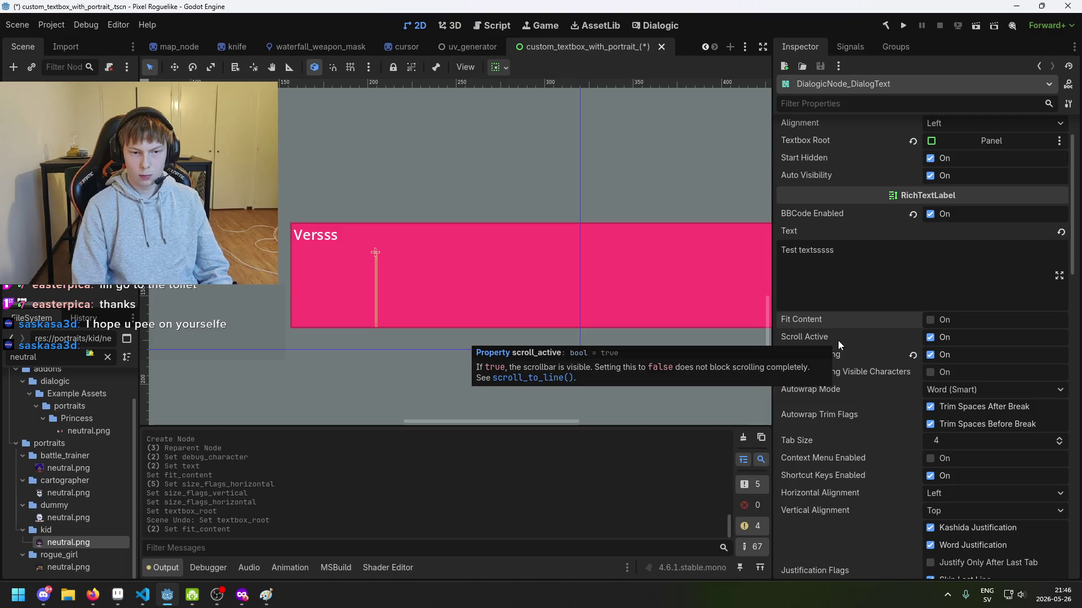
pyautogui.click(931, 338)
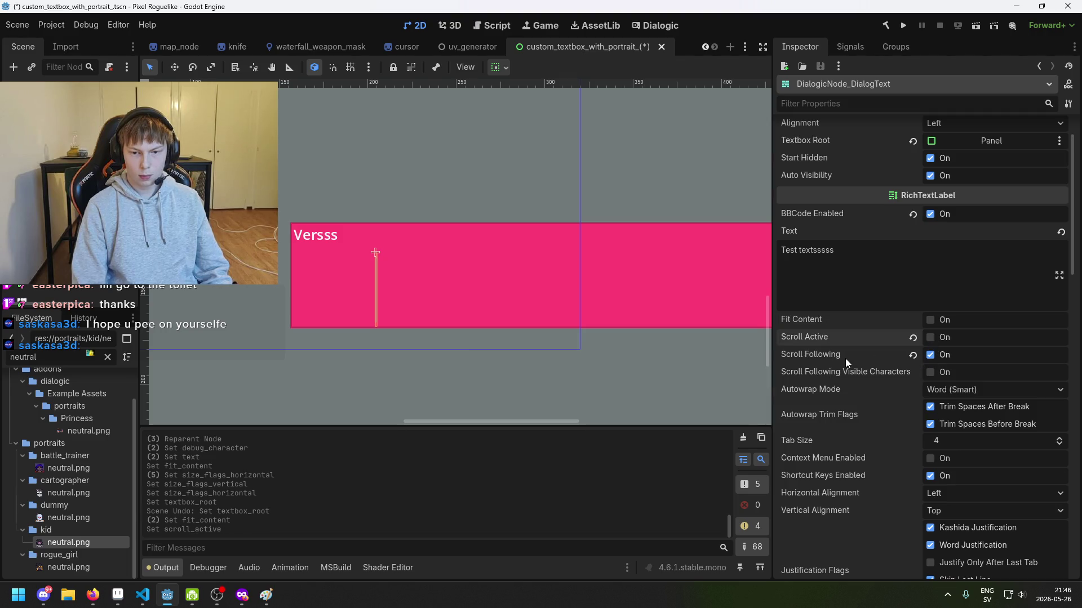
pyautogui.scroll(-1, 901, 400)
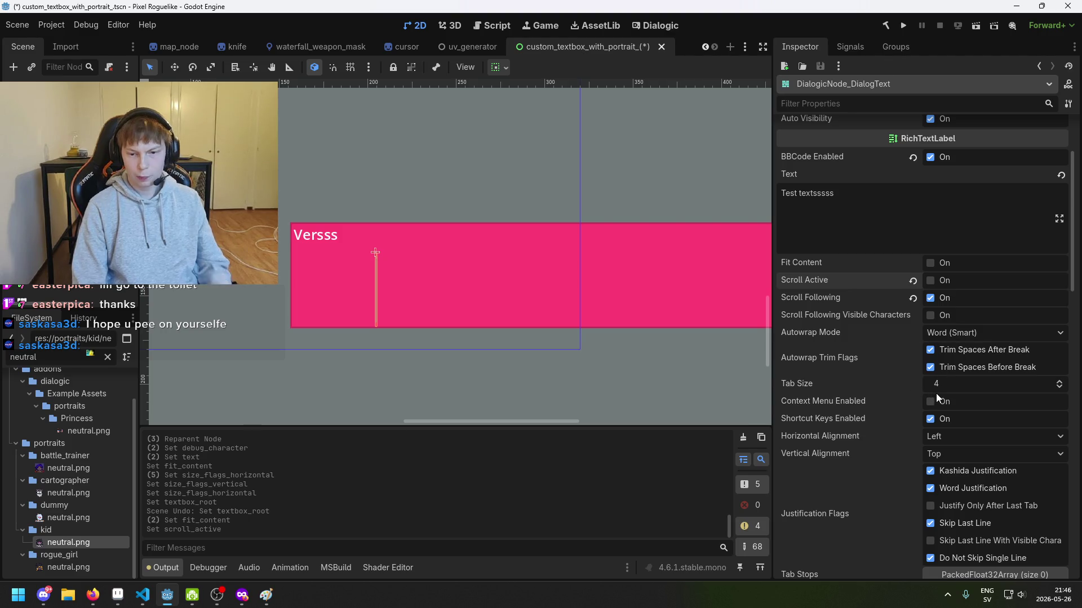
pyautogui.scroll(-1, 935, 394)
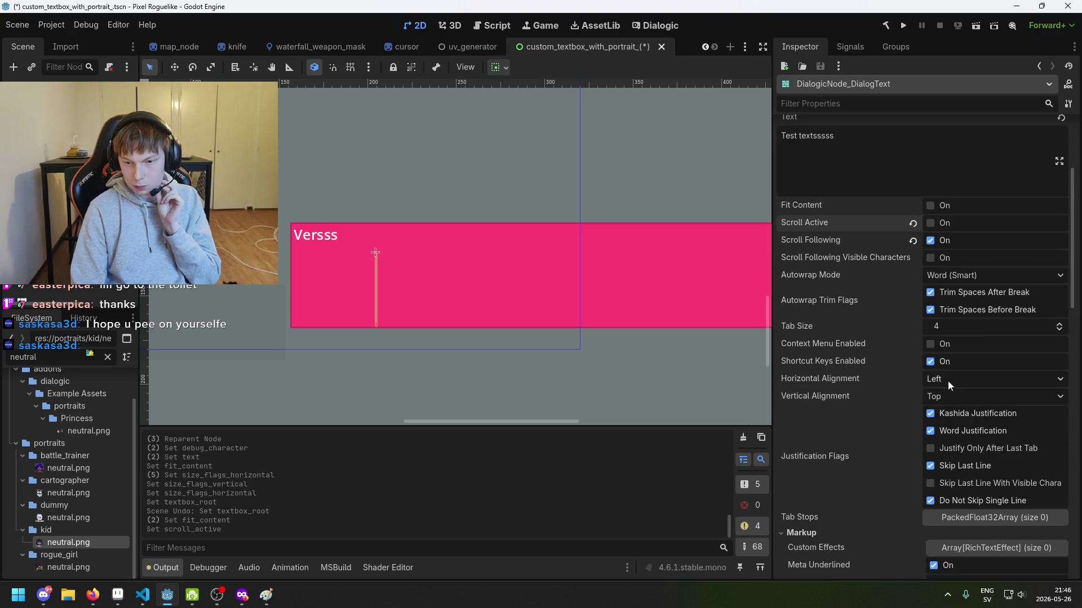
pyautogui.scroll(-3, 940, 387)
pyautogui.scroll(-3, 940, 398)
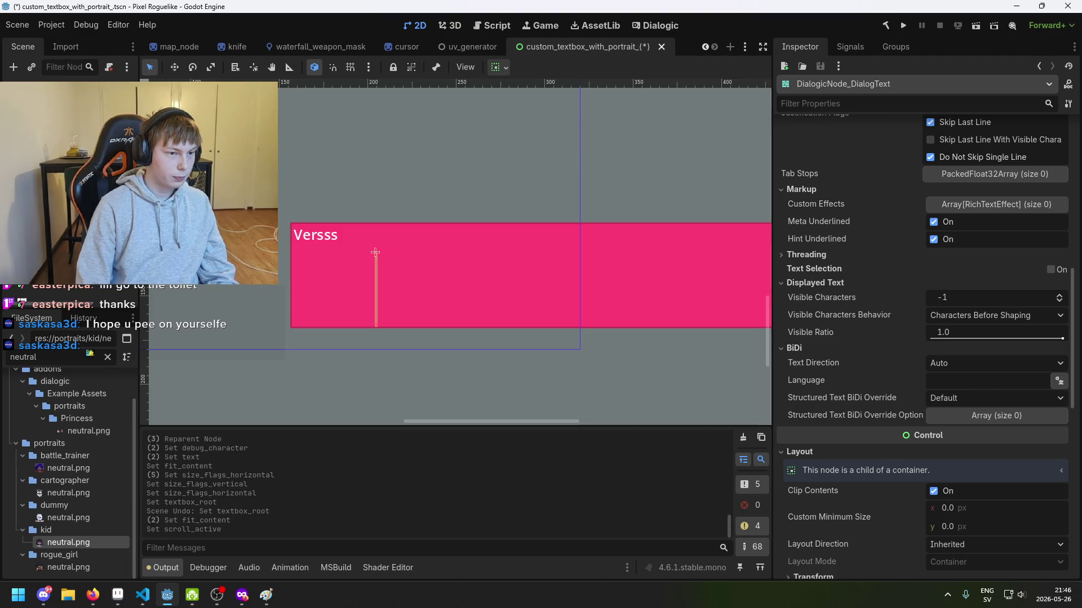
pyautogui.rightClick(293, 252)
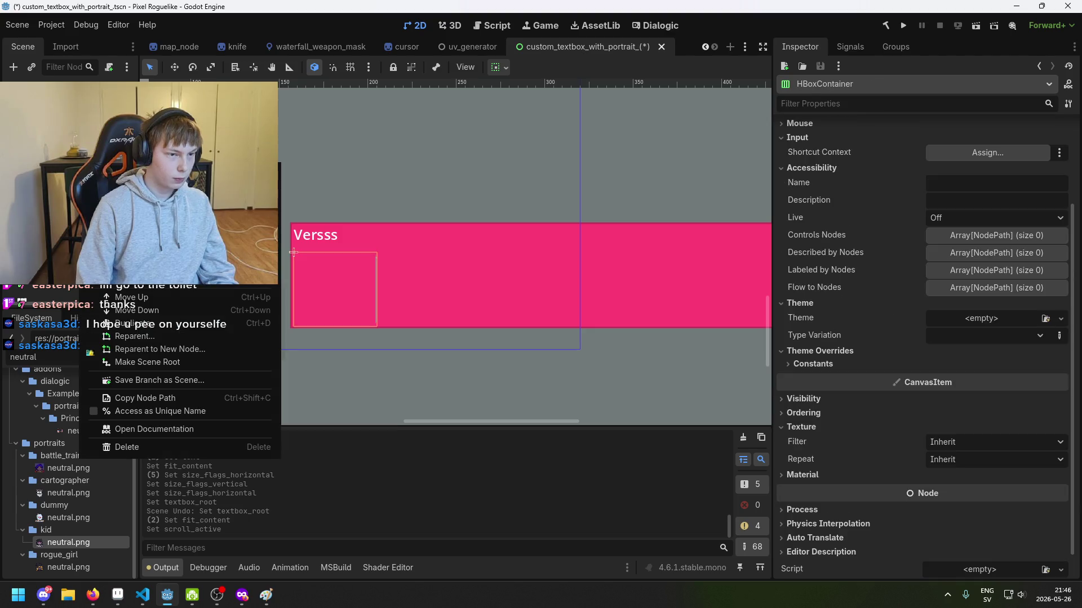
# Add a Container node, try moving the dialog text into it, then delete it.
pyautogui.click(146, 254)
pyautogui.write('Panel')
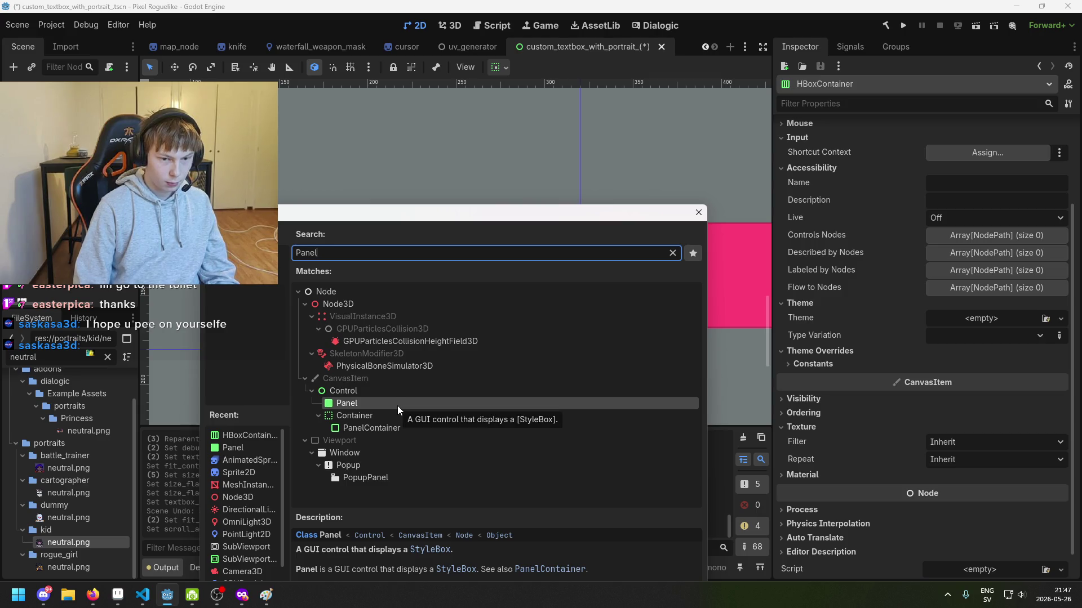
pyautogui.doubleClick(397, 414)
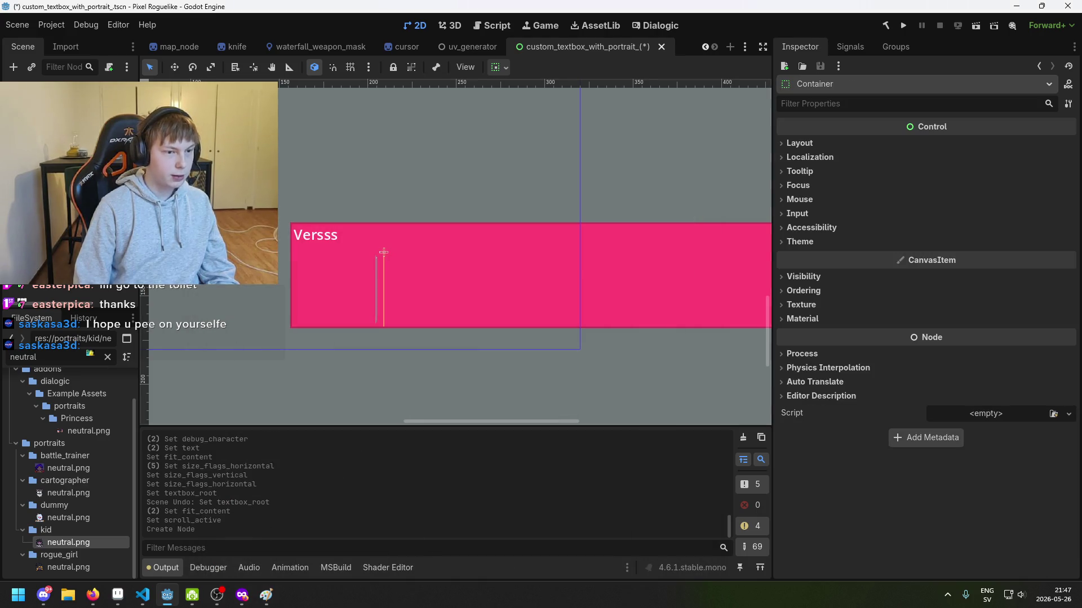
pyautogui.click(375, 253)
pyautogui.moveTo(376, 252); pyautogui.dragTo(366, 252)
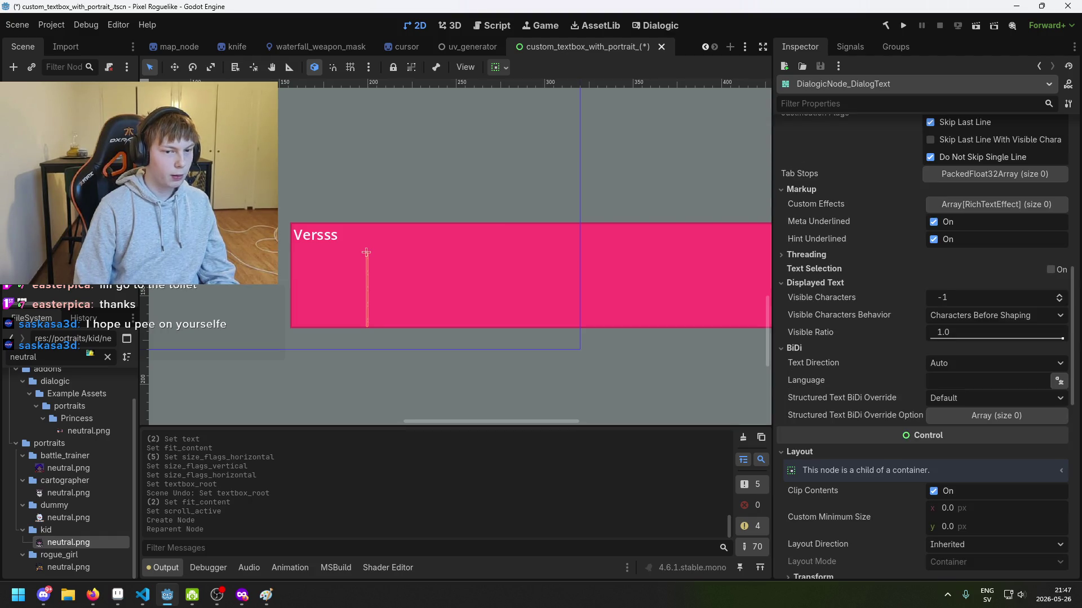
pyautogui.click(374, 252)
pyautogui.click(367, 253)
pyautogui.click(375, 252)
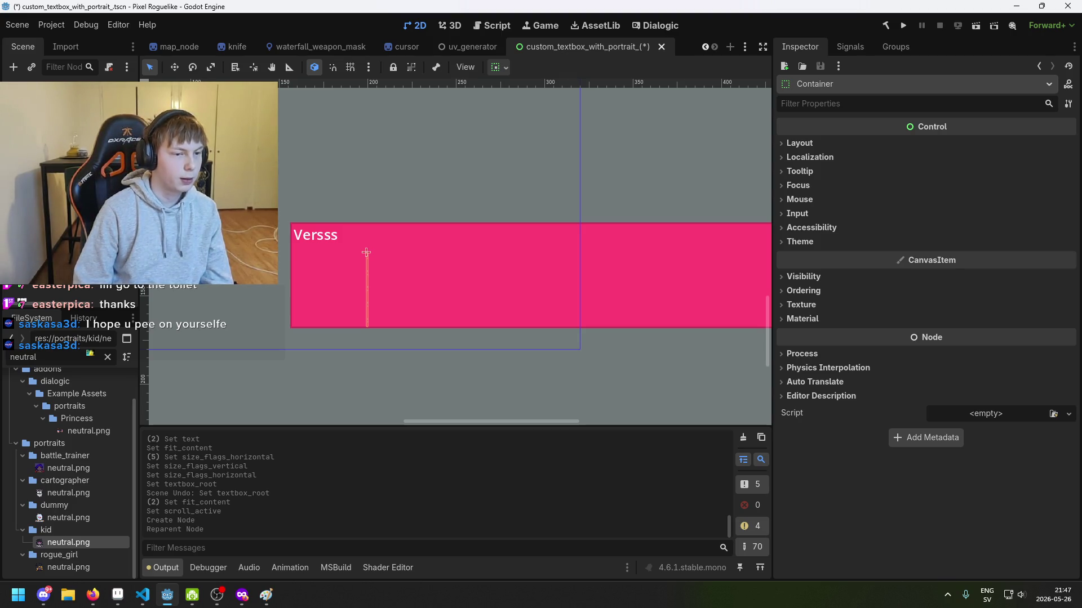
pyautogui.moveTo(366, 252); pyautogui.dragTo(375, 252)
pyautogui.press('Delete')
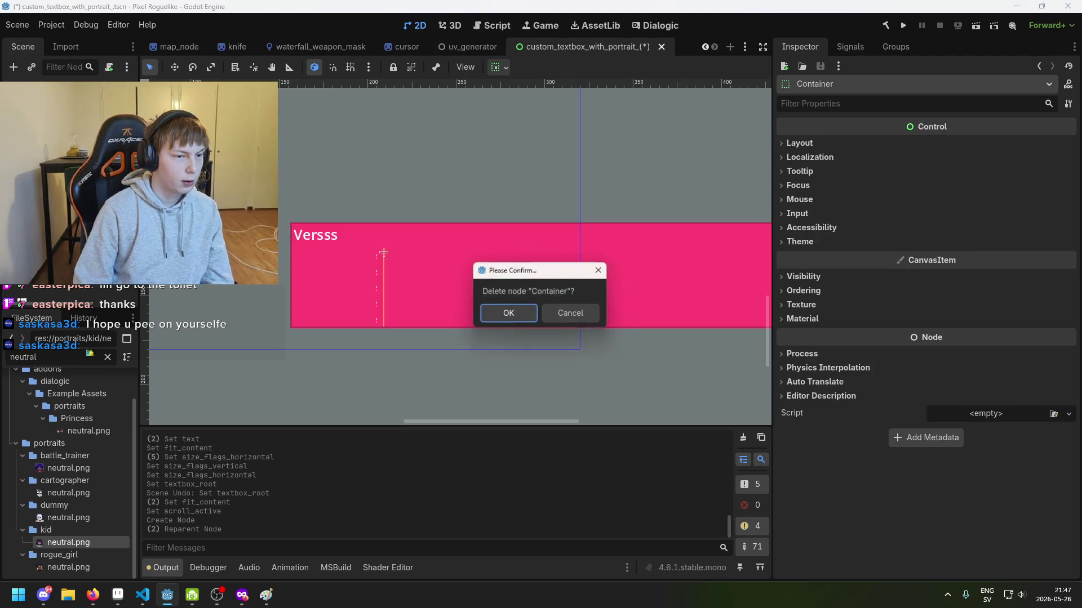
pyautogui.press('Return')
# Add a Control child to the HBoxContainer and place the dialog text under it.
pyautogui.rightClick(79, 185)
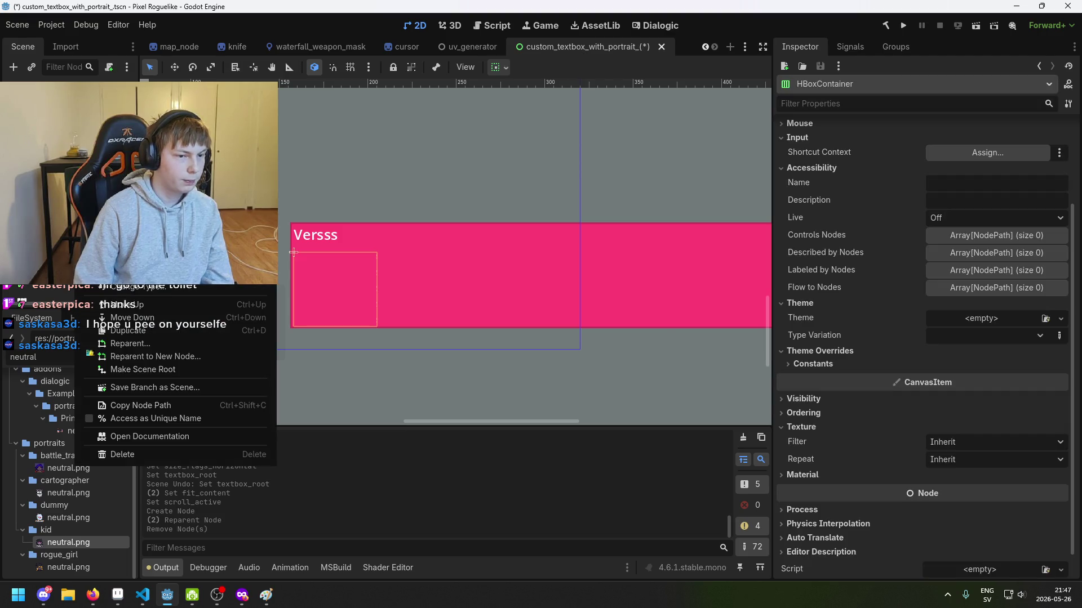
pyautogui.click(102, 195)
pyautogui.write('cont')
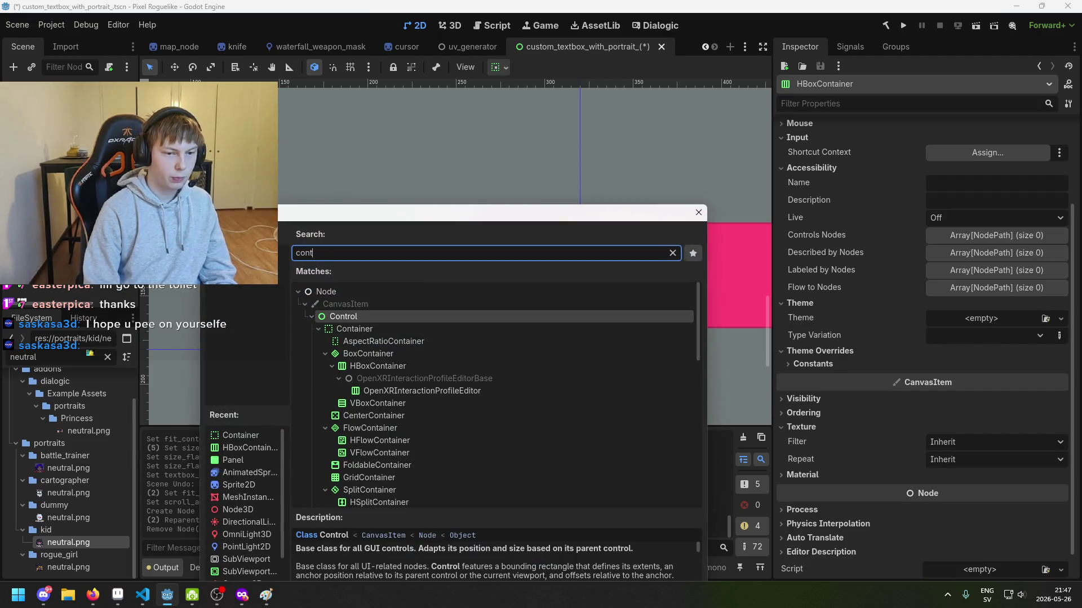
pyautogui.press('Return')
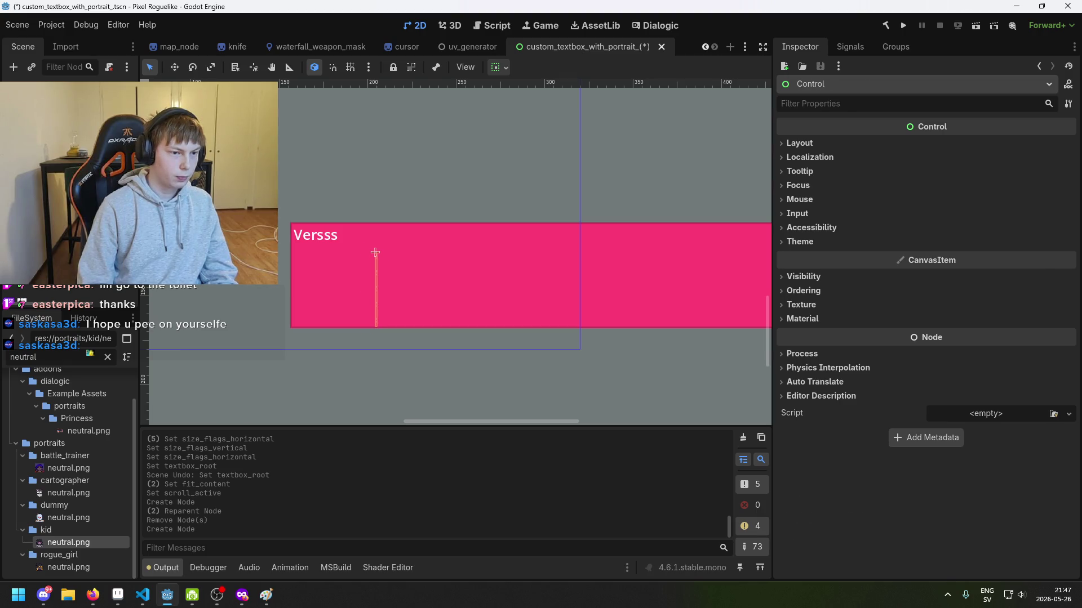
pyautogui.click(376, 252)
pyautogui.scroll(4, 376, 248)
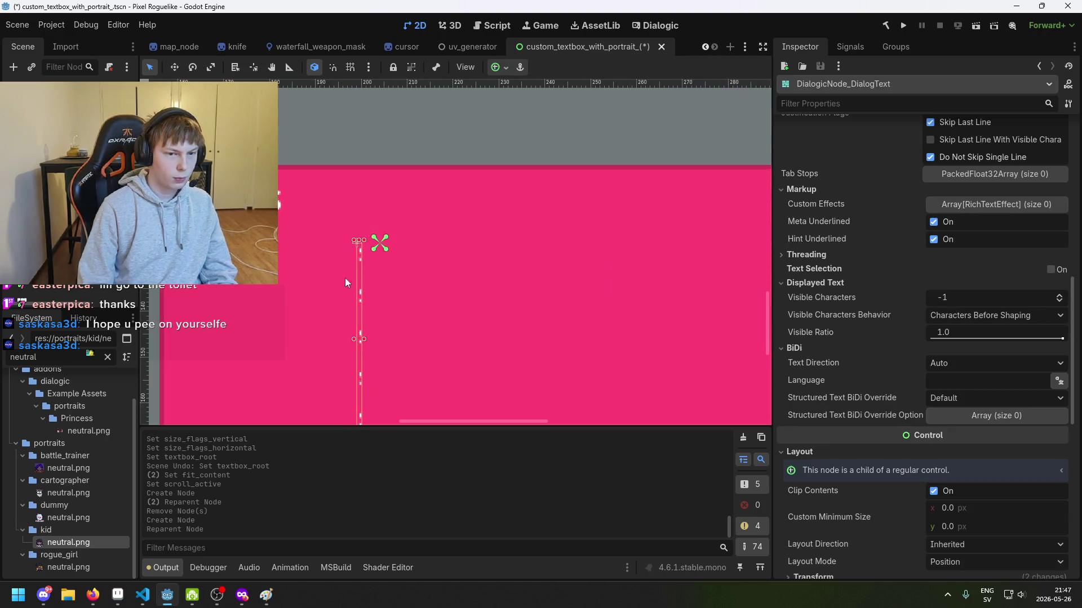
pyautogui.scroll(2, 343, 277)
pyautogui.click(358, 219)
pyautogui.scroll(-4, 303, 299)
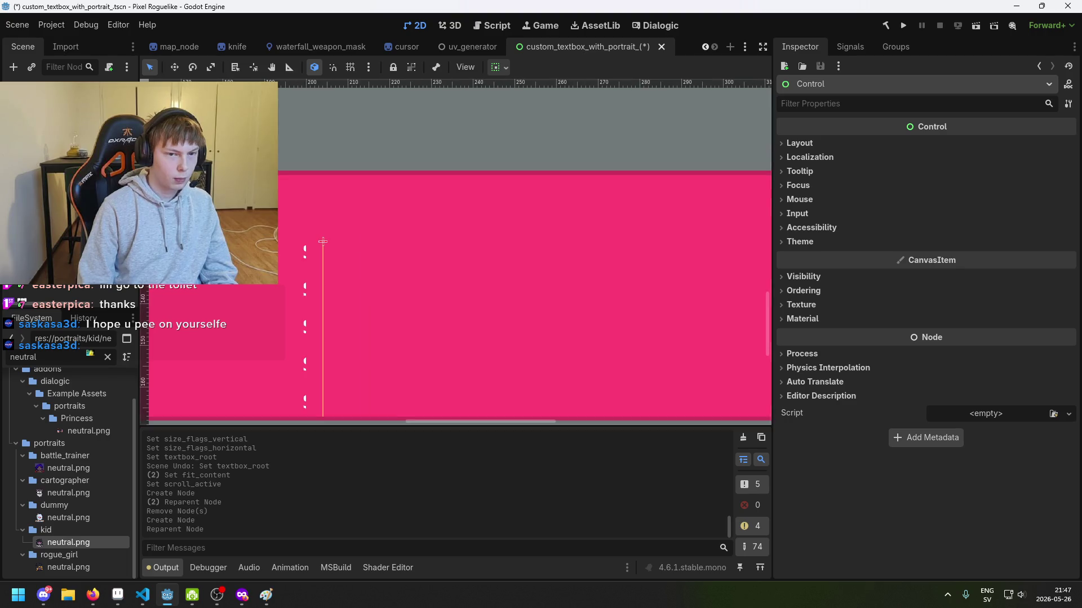
# Delete the thin node beside the dialog text from the textbox.
pyautogui.click(292, 251)
pyautogui.click(292, 251)
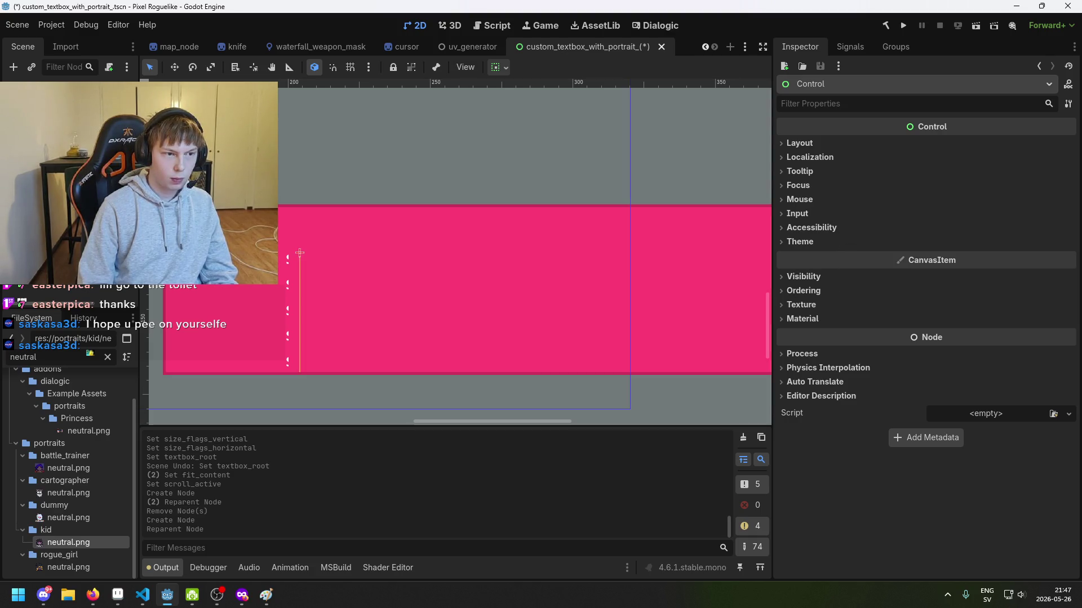
pyautogui.click(856, 290)
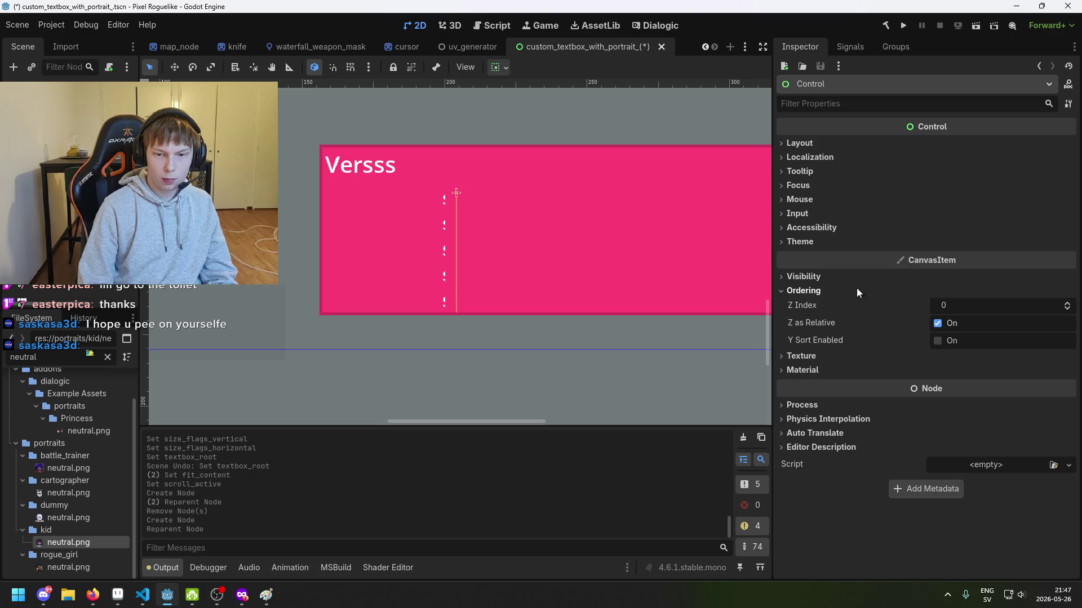
pyautogui.click(857, 290)
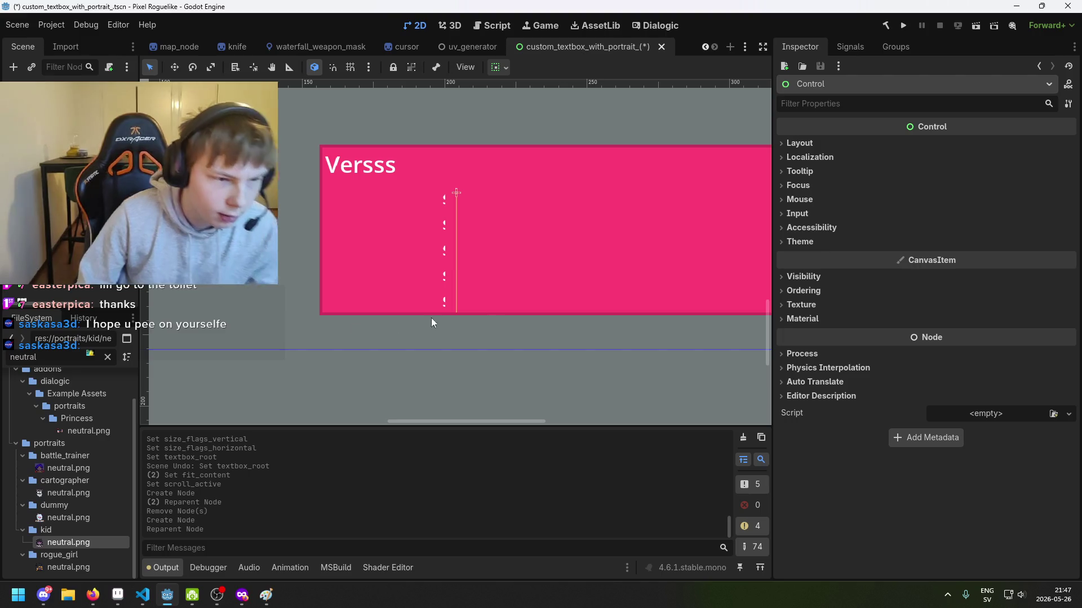
pyautogui.click(456, 193)
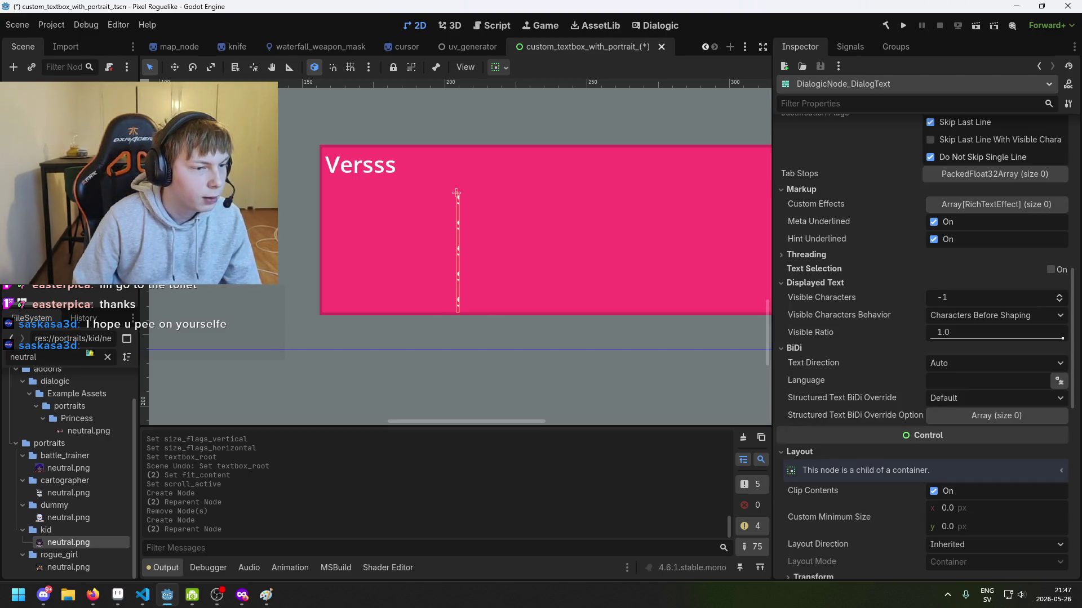
pyautogui.press('Delete')
pyautogui.click(508, 312)
pyautogui.rightClick(204, 169)
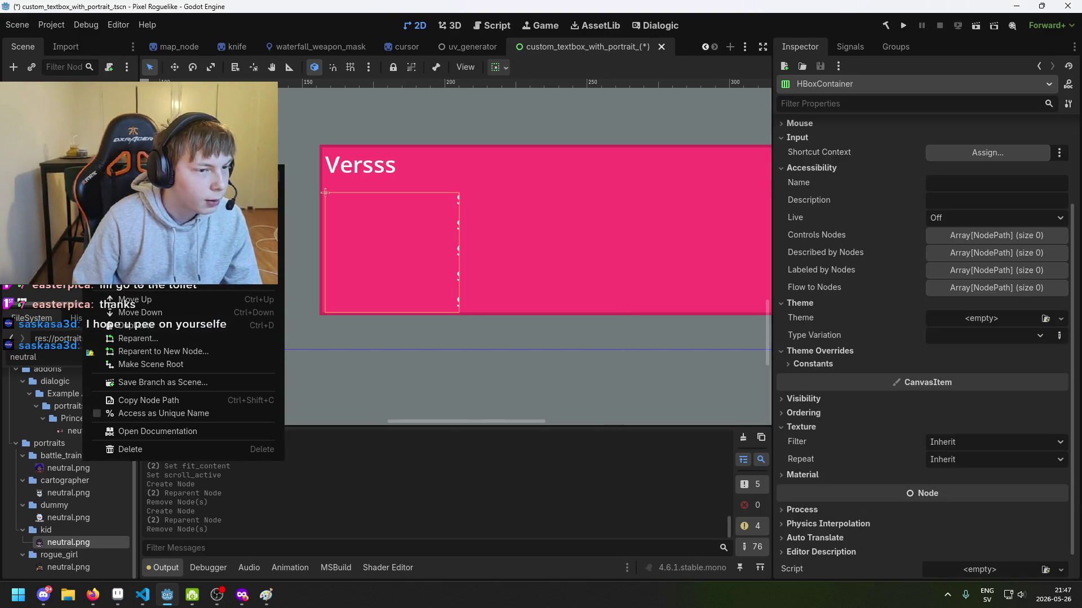
# Add a Panel child node to the HBox and select it.
pyautogui.click(225, 176)
pyautogui.write('panel')
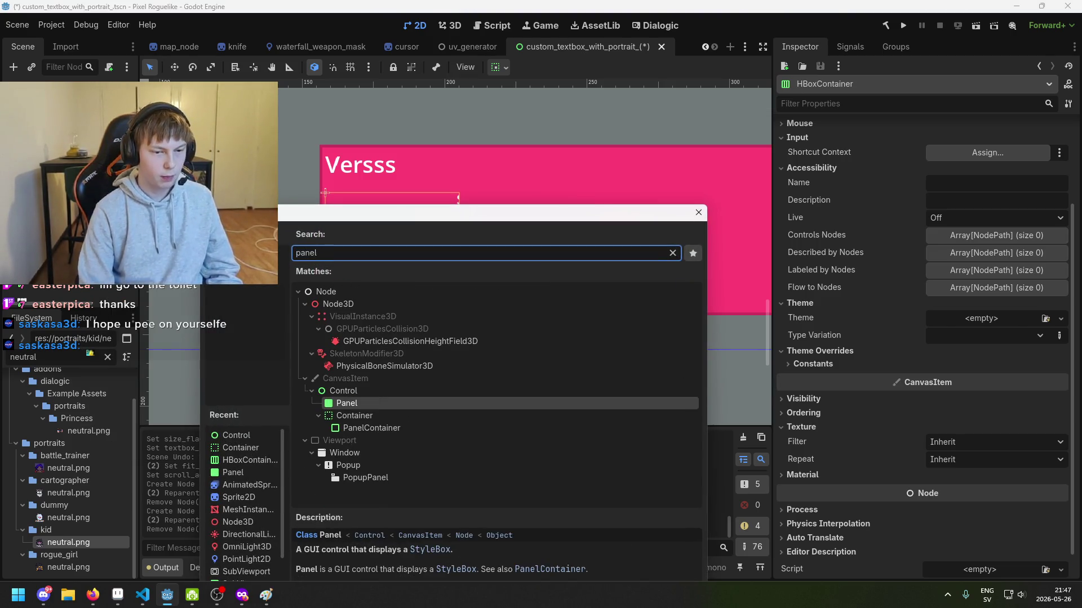
pyautogui.press('Return')
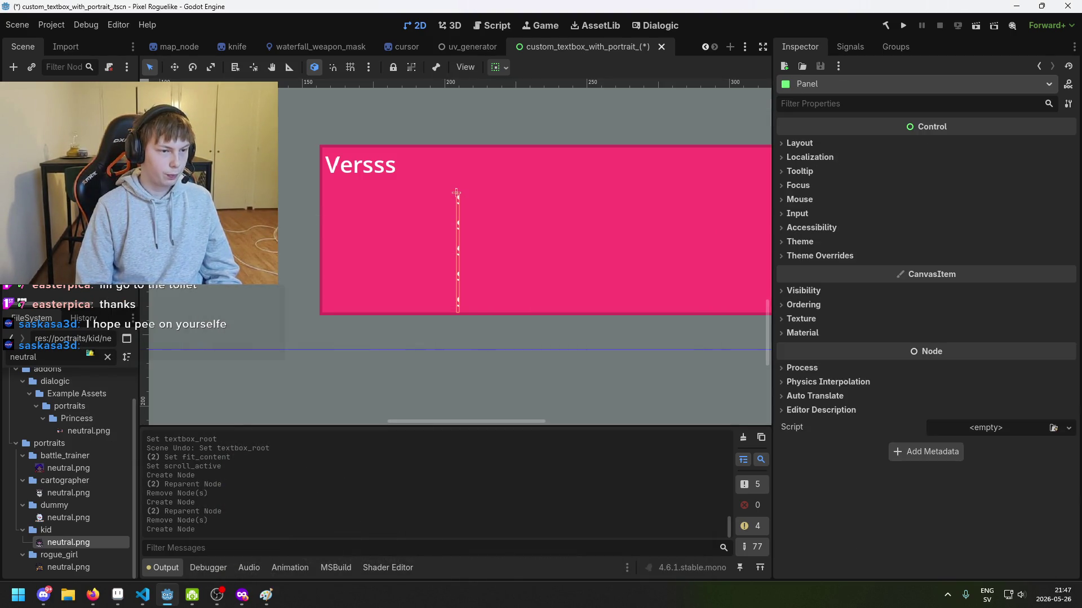
pyautogui.click(456, 192)
pyautogui.click(456, 193)
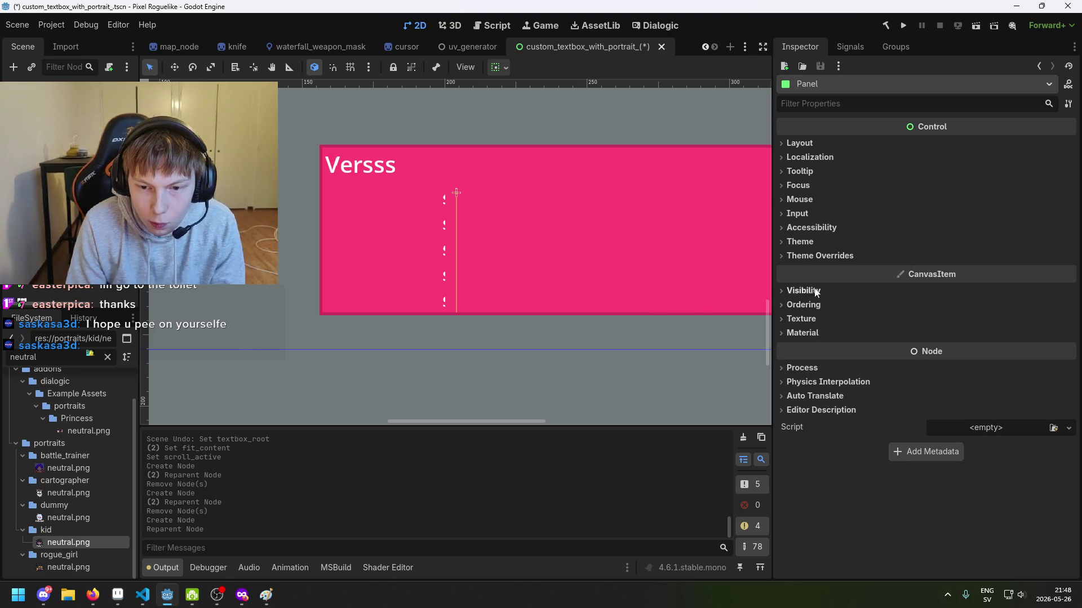
# Expand the Panel's Theme Overrides to reveal its Styles section.
pyautogui.click(812, 246)
pyautogui.click(813, 244)
pyautogui.click(813, 245)
pyautogui.click(814, 242)
pyautogui.click(820, 305)
pyautogui.click(820, 306)
pyautogui.click(818, 291)
pyautogui.click(818, 292)
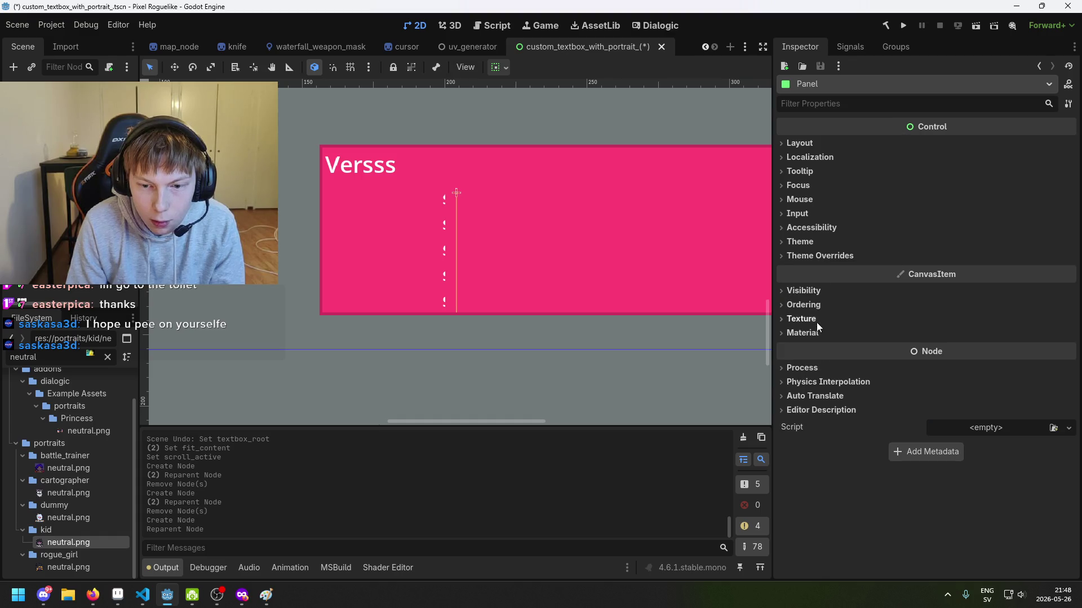
pyautogui.click(818, 256)
pyautogui.click(813, 243)
pyautogui.click(821, 303)
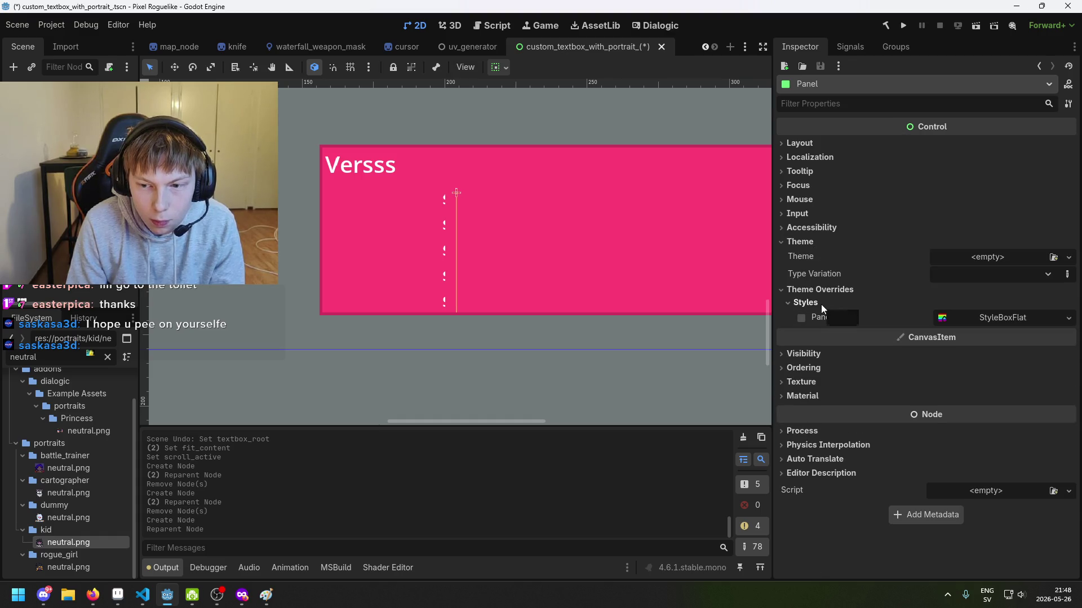
pyautogui.click(810, 229)
pyautogui.click(810, 228)
pyautogui.click(806, 198)
pyautogui.click(805, 185)
pyautogui.click(805, 184)
pyautogui.click(810, 201)
# Give the Panel a StyleBoxFlat panel style and show its Expand Margins, all 0 px.
pyautogui.click(988, 318)
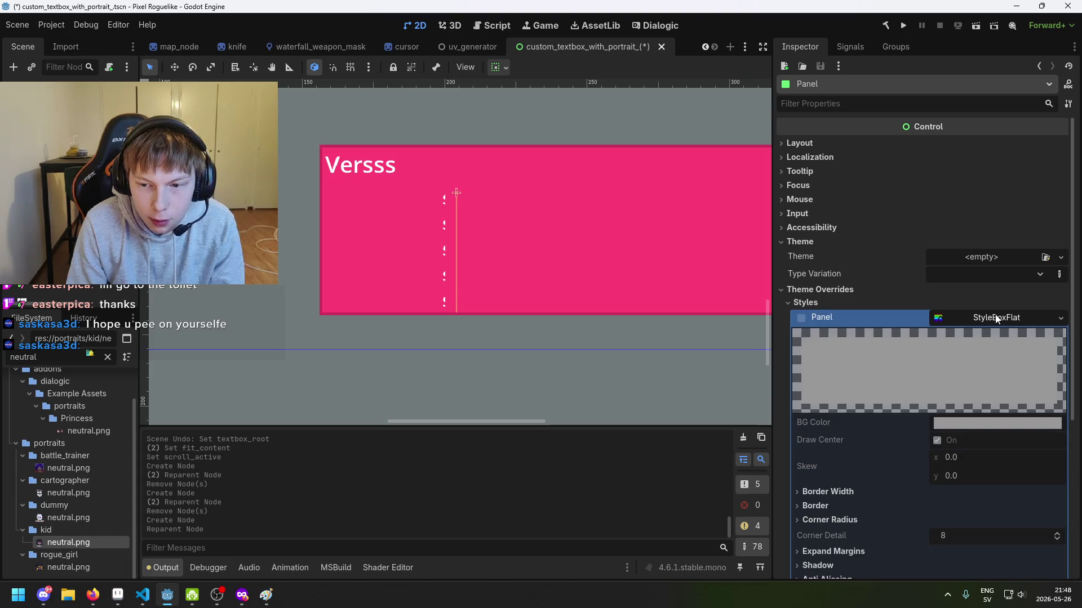
pyautogui.scroll(-3, 992, 321)
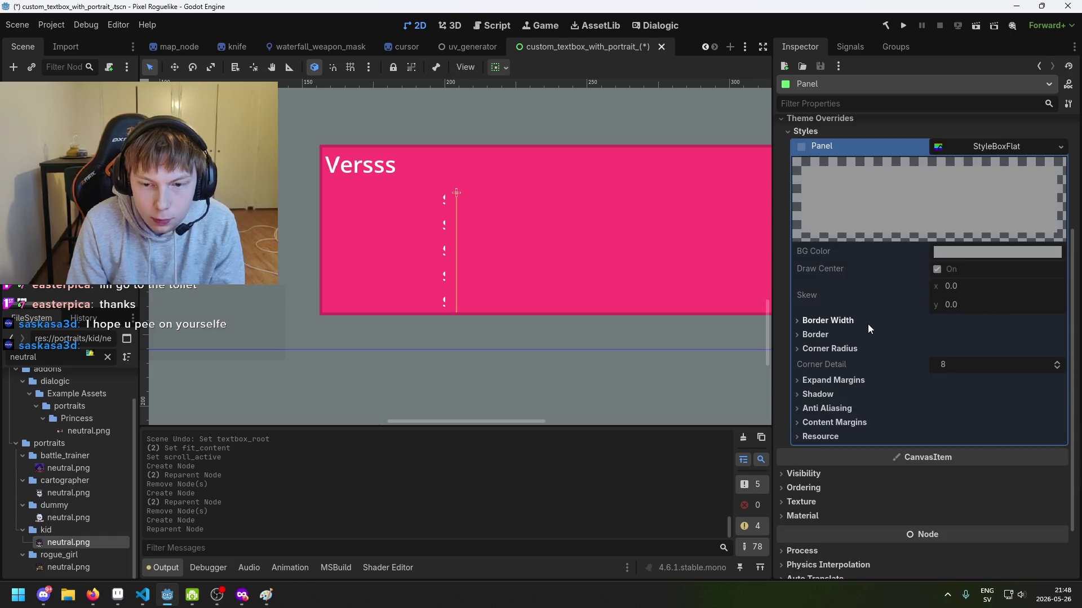
pyautogui.click(850, 381)
pyautogui.click(846, 380)
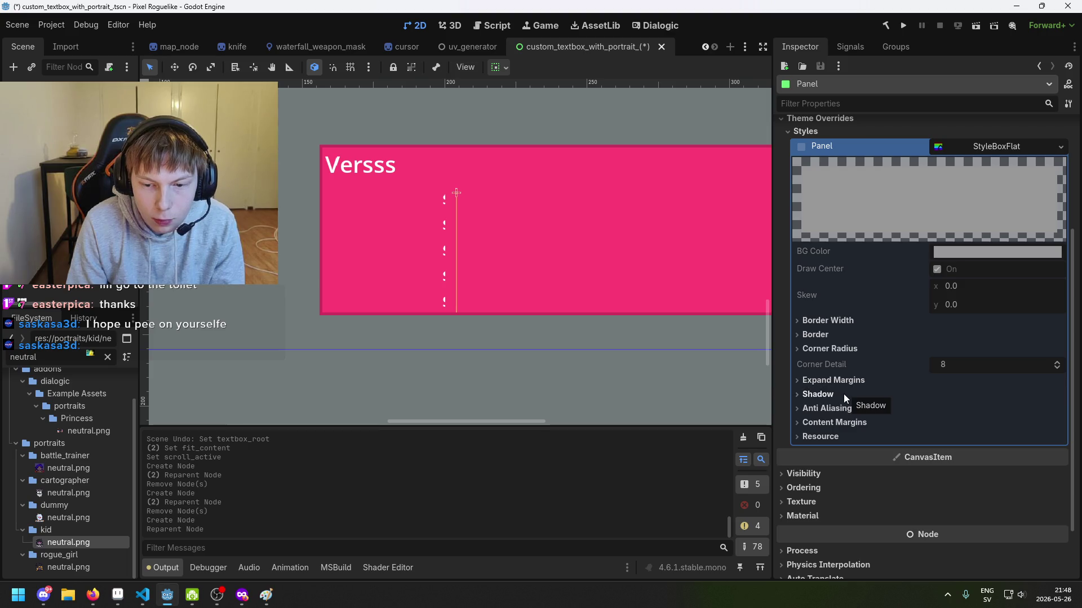
pyautogui.click(848, 380)
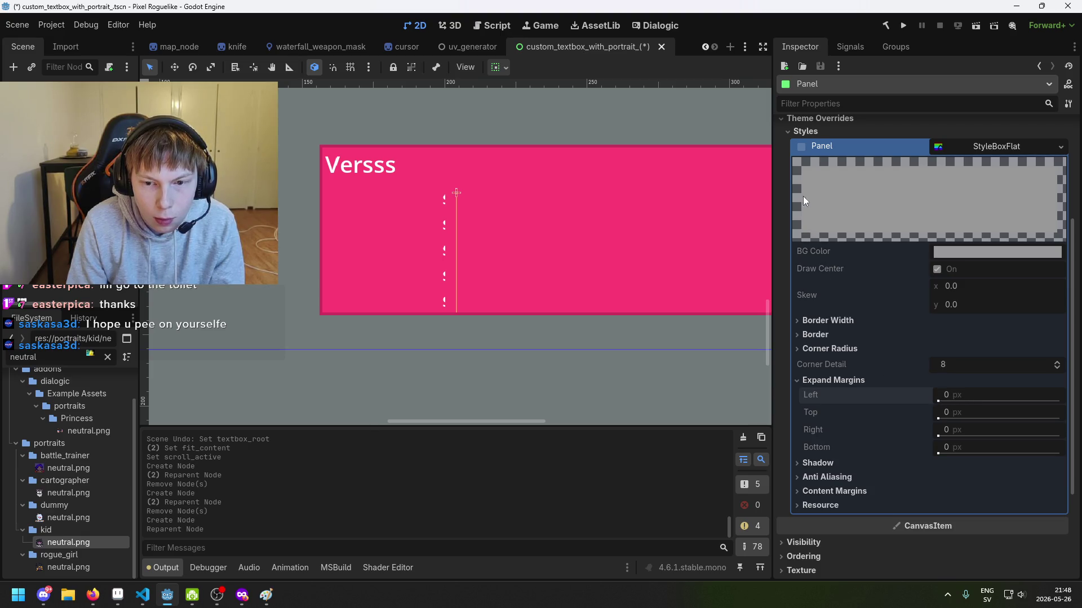
pyautogui.click(800, 148)
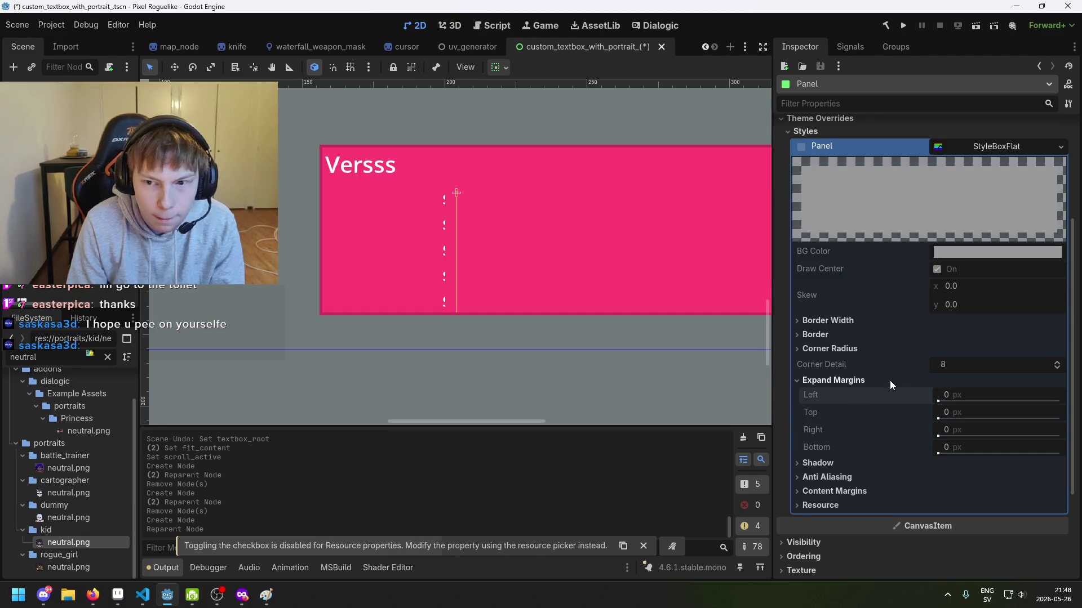
pyautogui.scroll(3, 912, 366)
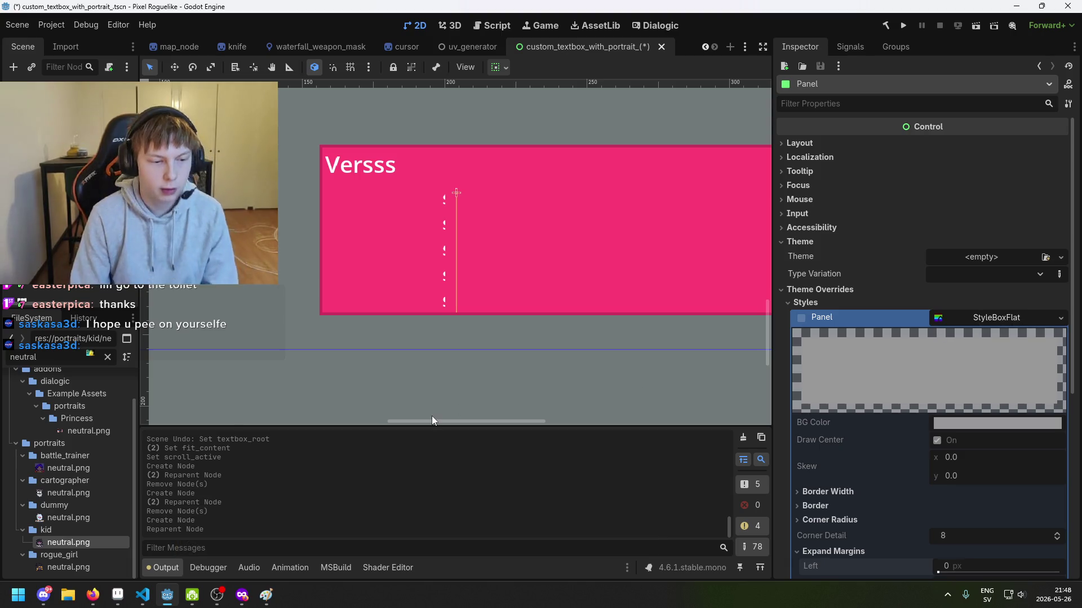
pyautogui.click(376, 568)
pyautogui.click(376, 569)
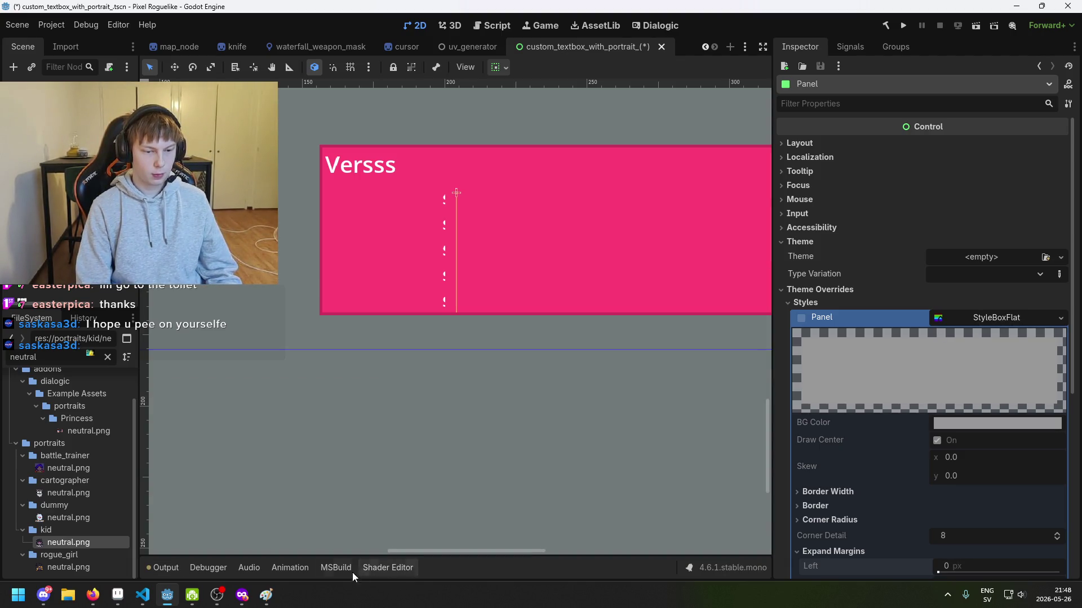
# Return the bottom panel to the Output log and recheck the Panel's StyleBoxFlat override.
pyautogui.click(374, 567)
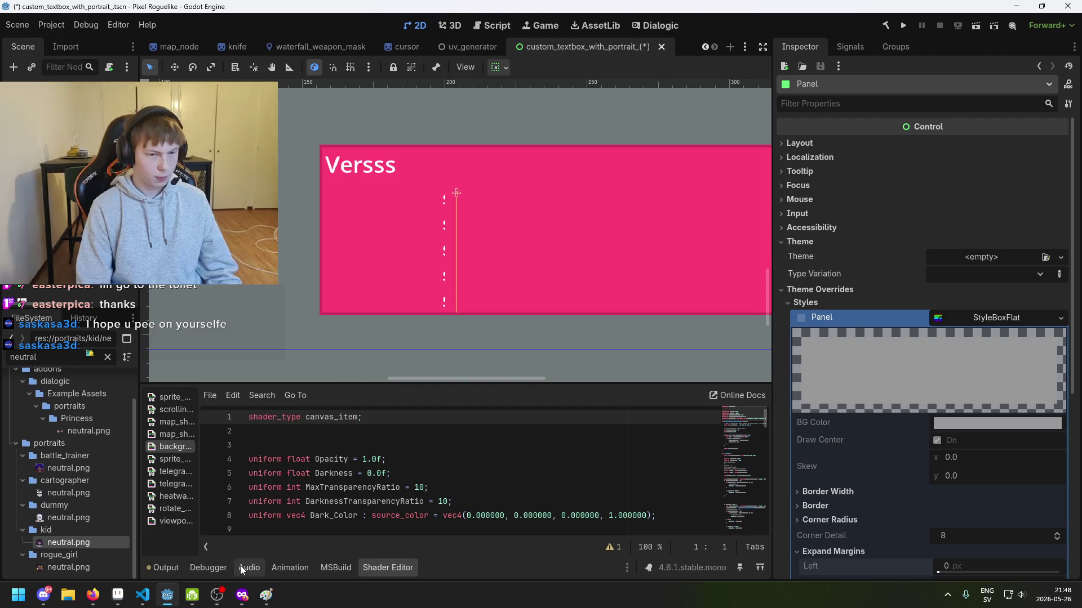
pyautogui.click(163, 567)
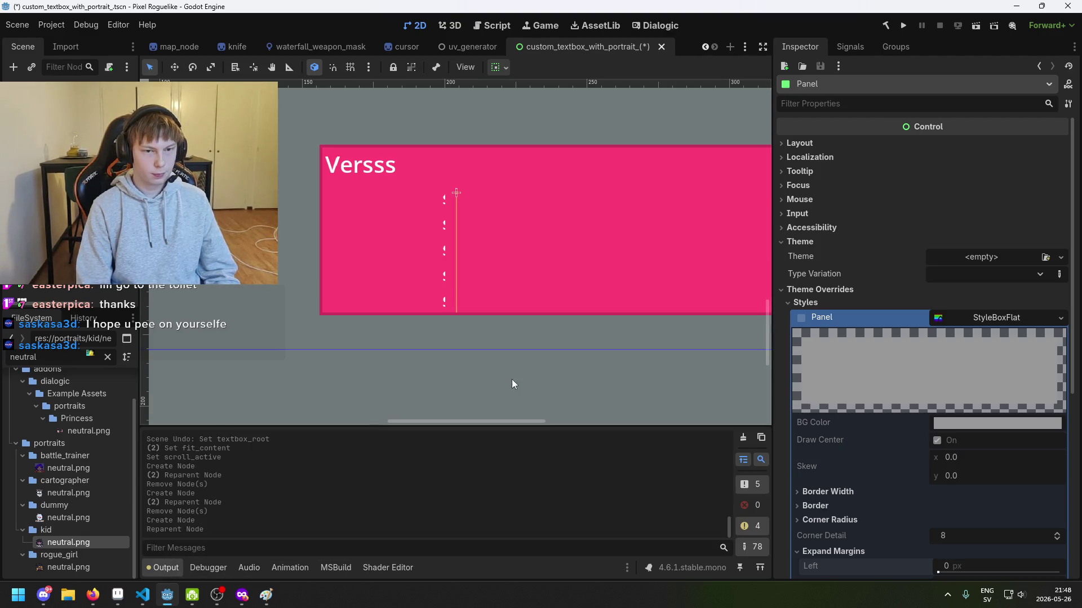
pyautogui.click(992, 319)
pyautogui.click(991, 320)
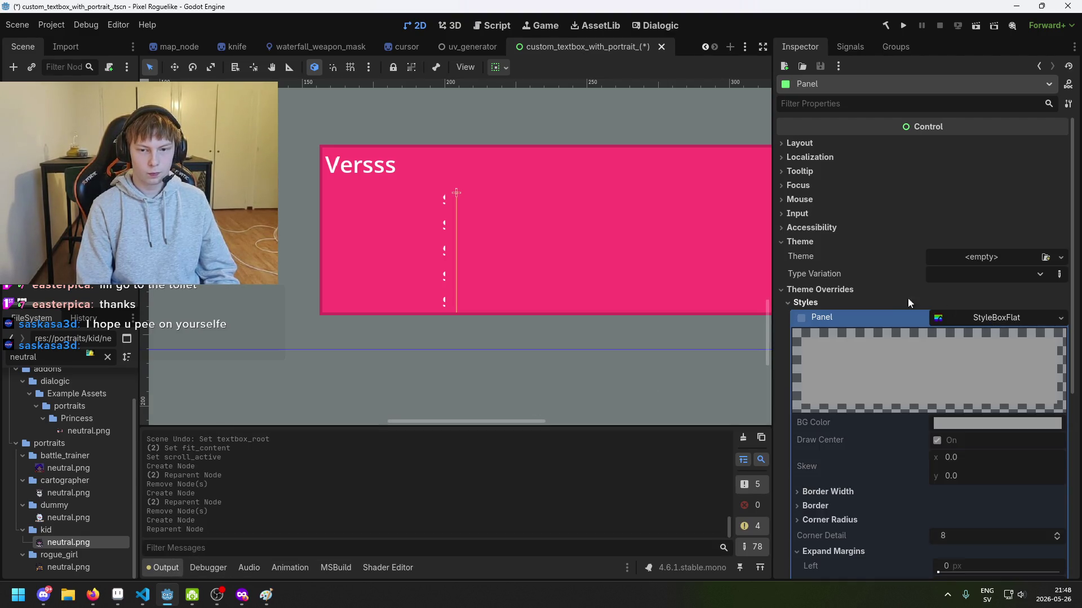
pyautogui.click(801, 317)
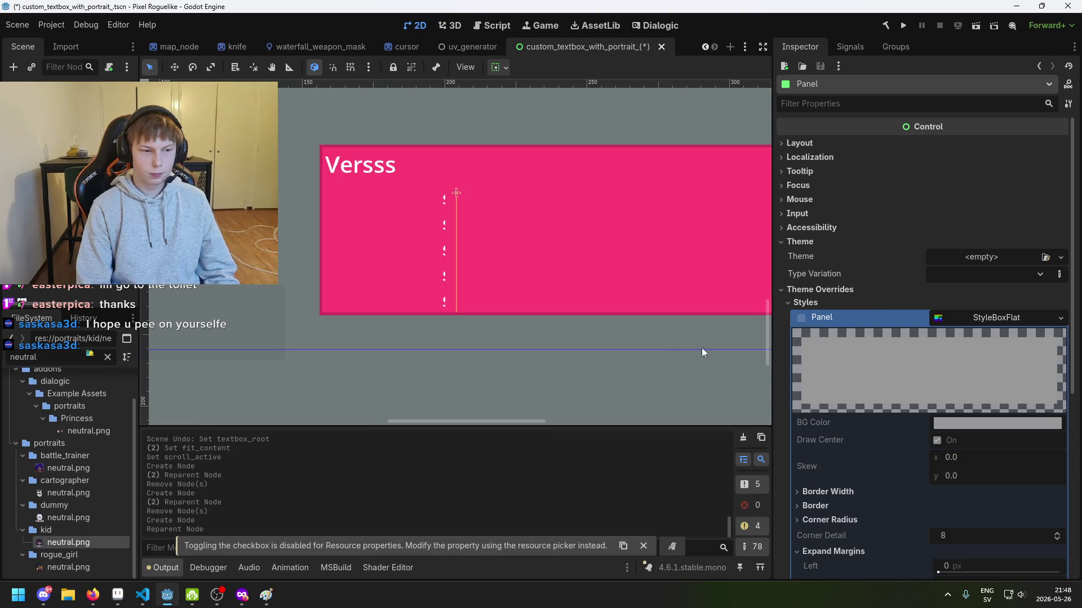
# Pan to the textbox's left end and bring up the theme file picker offering text_theme.tres.
pyautogui.moveTo(477, 291); pyautogui.dragTo(329, 298)
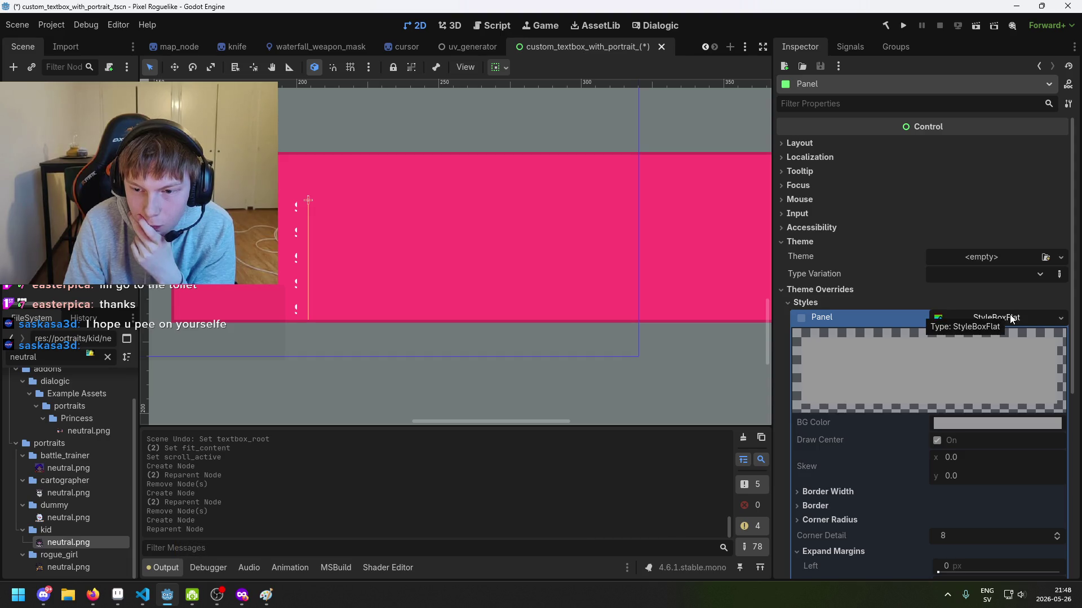
pyautogui.scroll(-5, 959, 444)
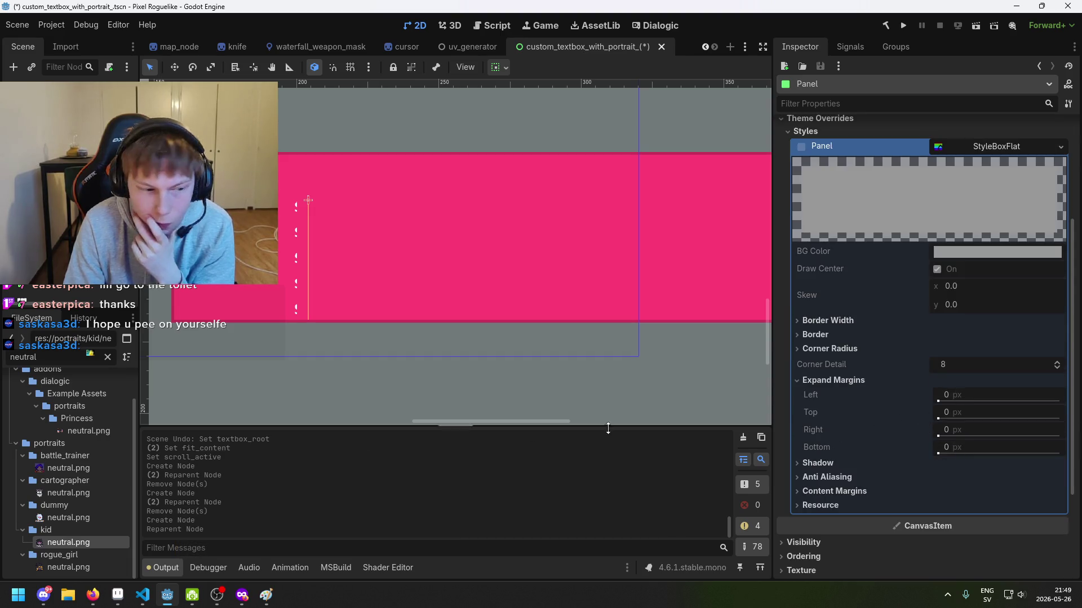
pyautogui.scroll(1, 70, 468)
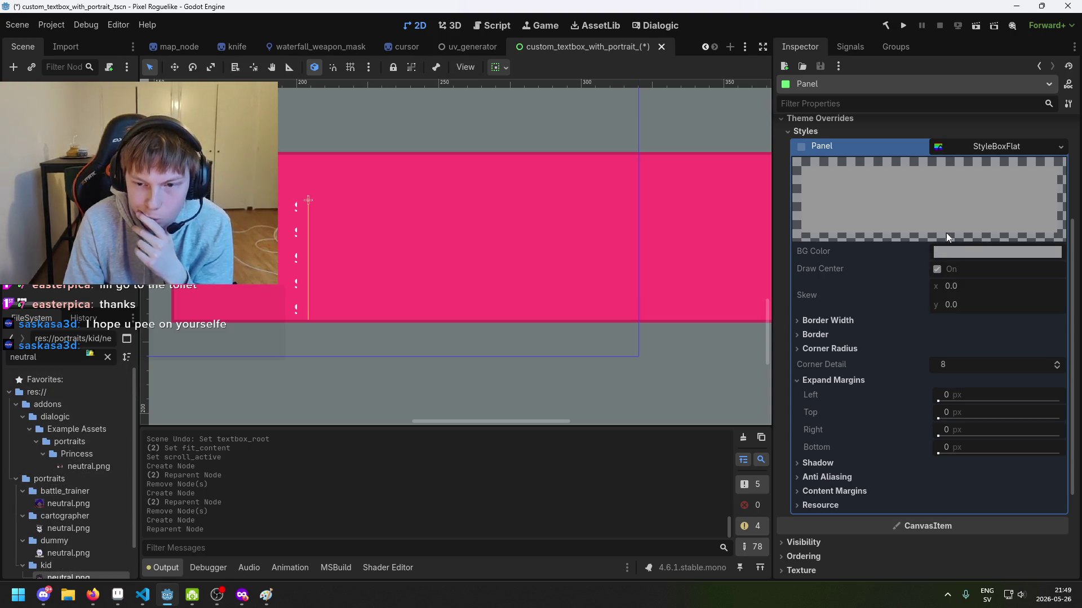
pyautogui.click(845, 321)
pyautogui.click(845, 320)
pyautogui.scroll(5, 912, 242)
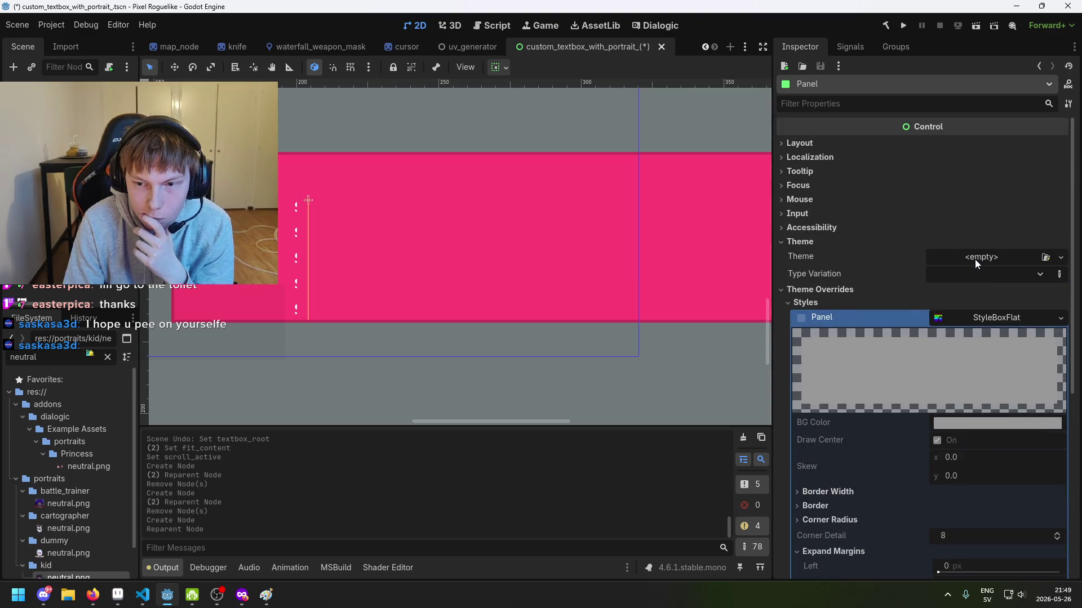
pyautogui.click(1046, 258)
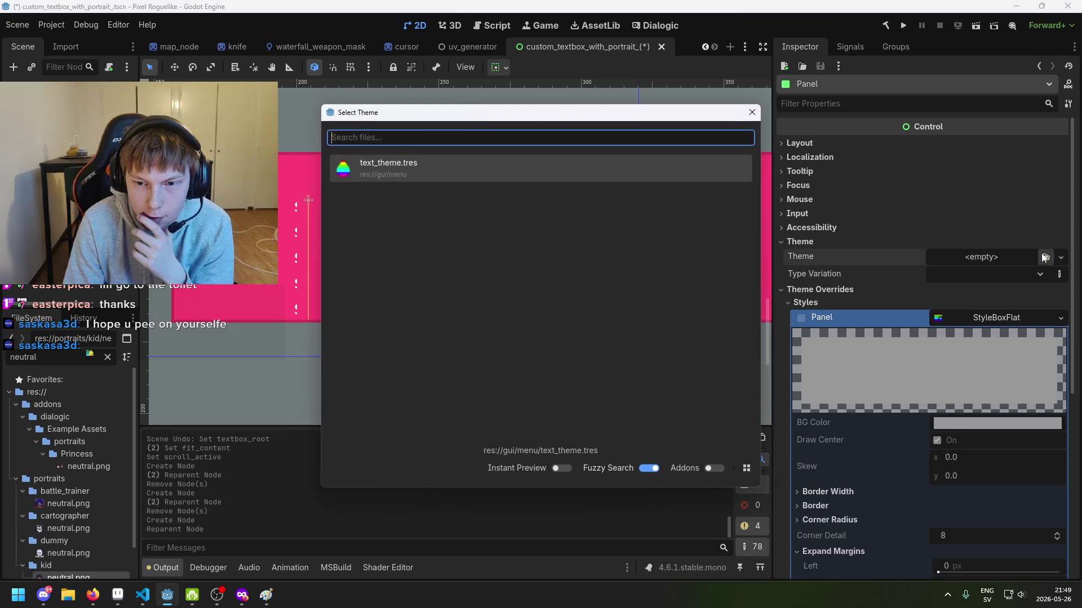
# Apply text_theme.tres to the Panel, open it in the Theme editor, then clear the Panel's theme.
pyautogui.click(482, 166)
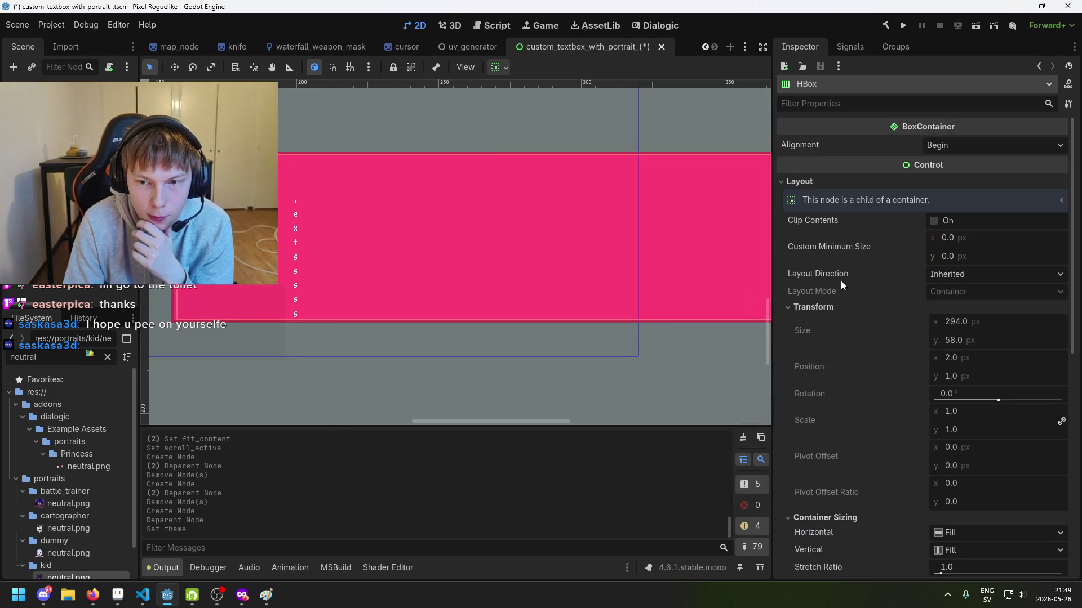
pyautogui.scroll(-5, 878, 288)
pyautogui.click(324, 241)
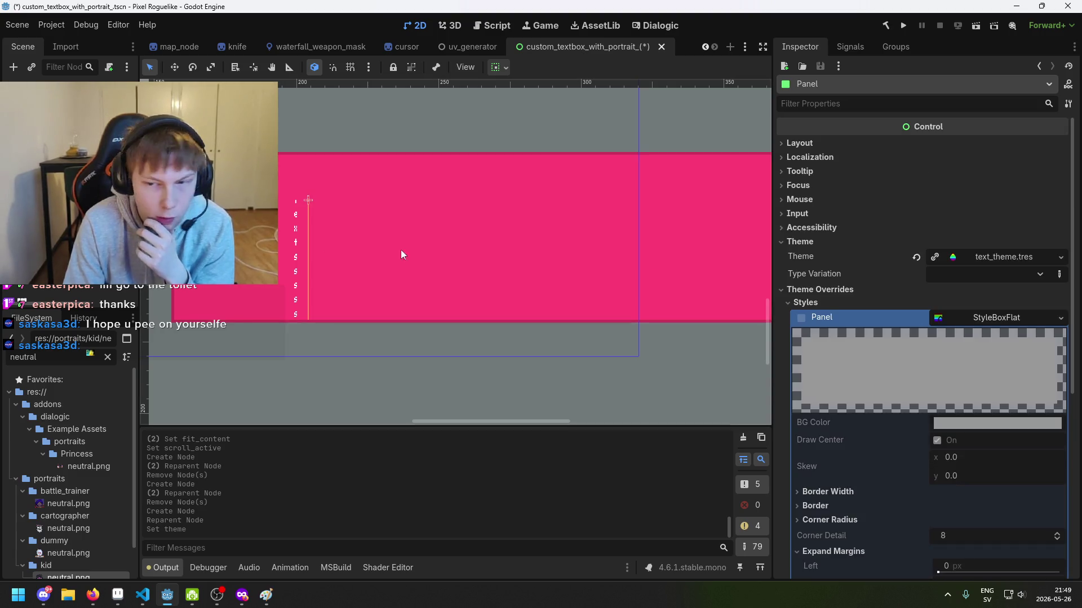
pyautogui.click(1018, 258)
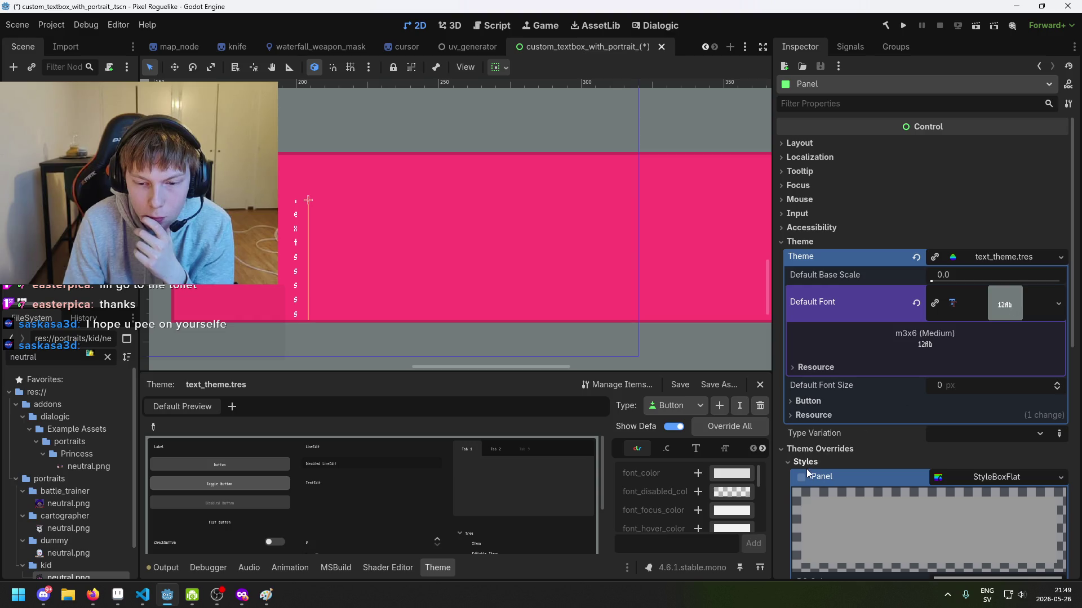
pyautogui.click(917, 258)
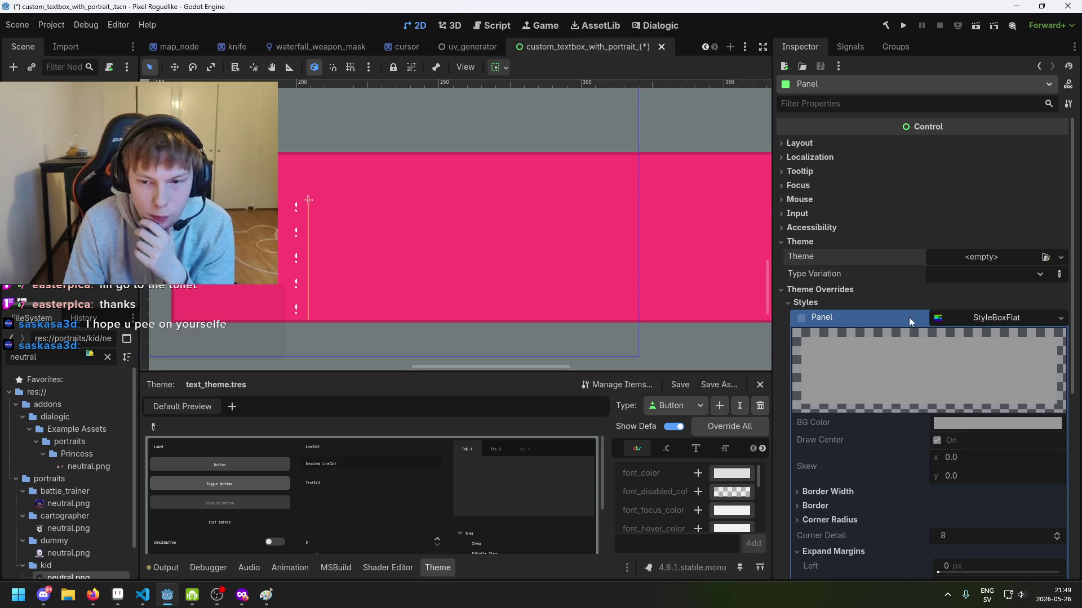
# Set the Theme editor's edited type to Control.
pyautogui.click(153, 426)
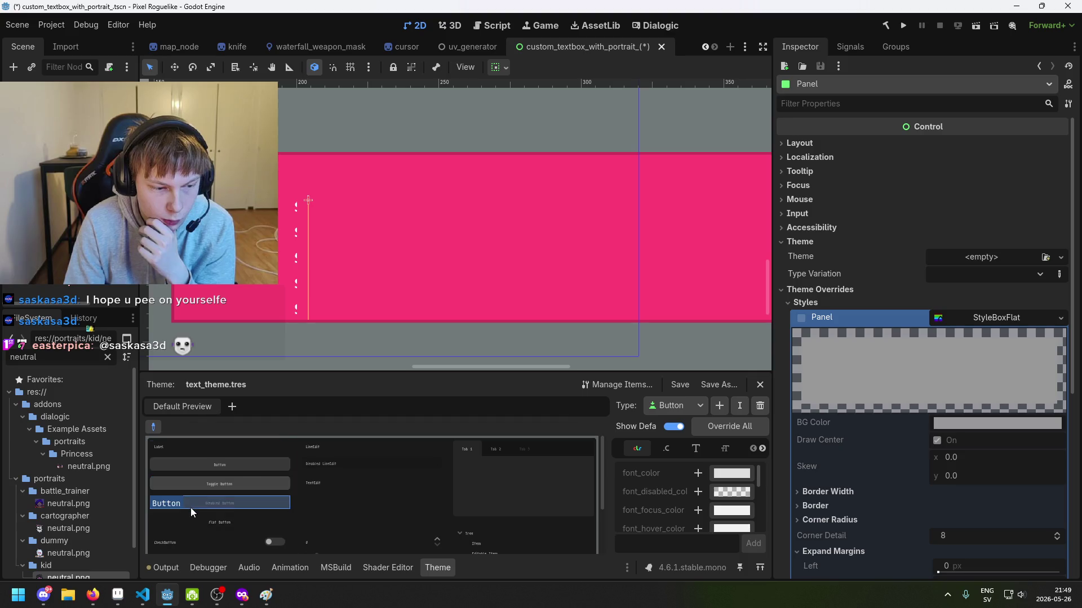
pyautogui.scroll(-3, 218, 530)
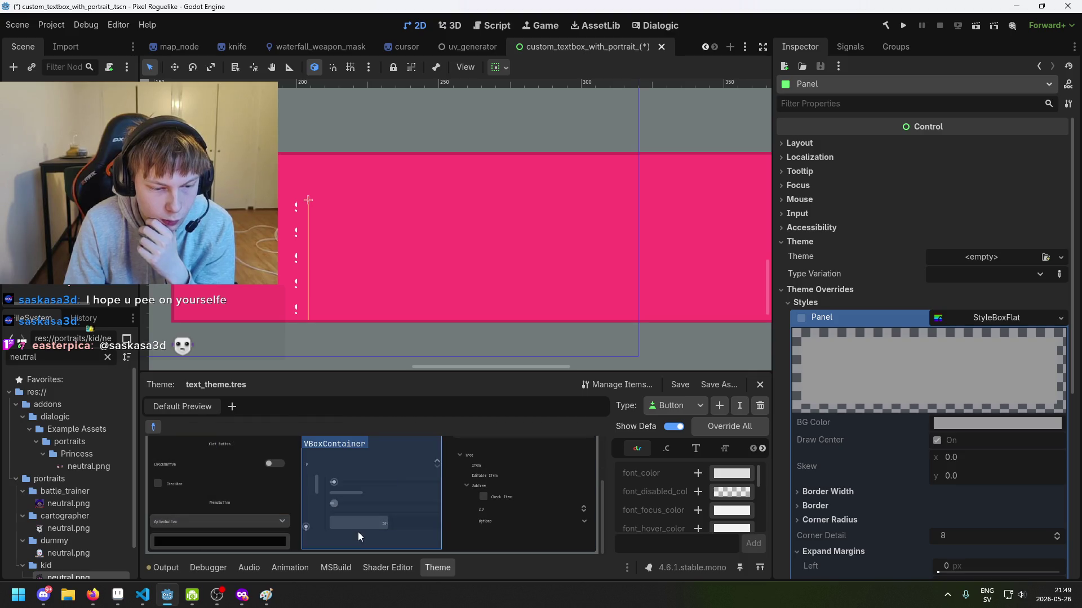
pyautogui.scroll(2, 491, 528)
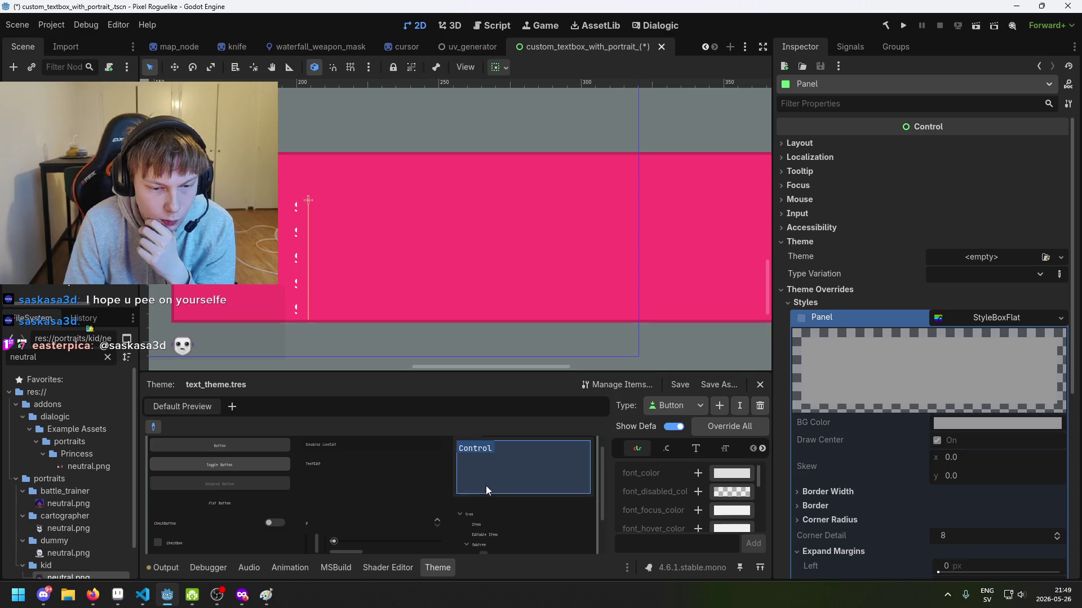
pyautogui.scroll(1, 488, 473)
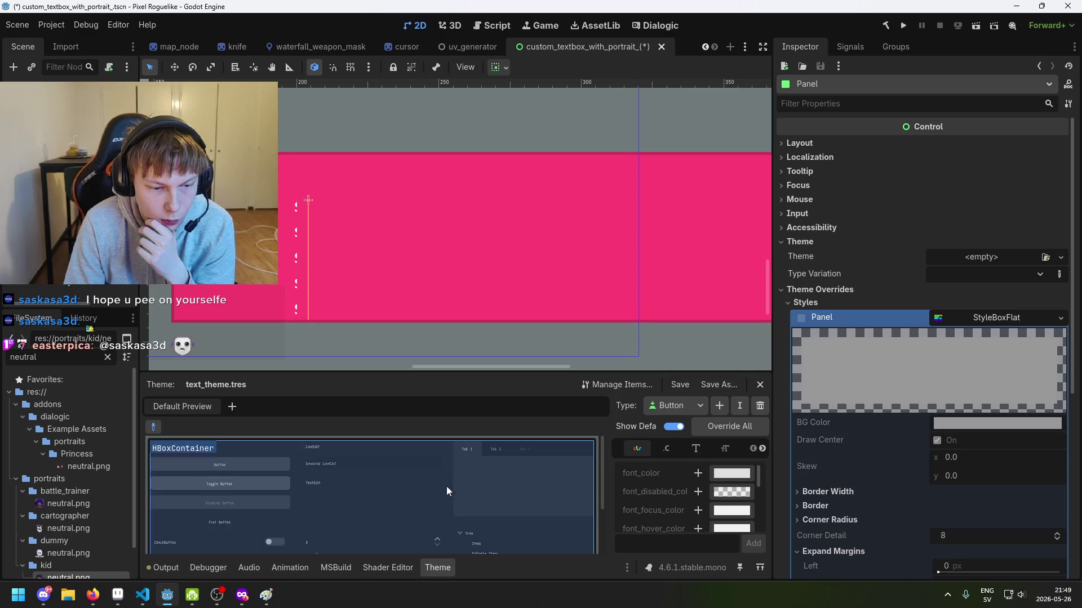
pyautogui.click(461, 478)
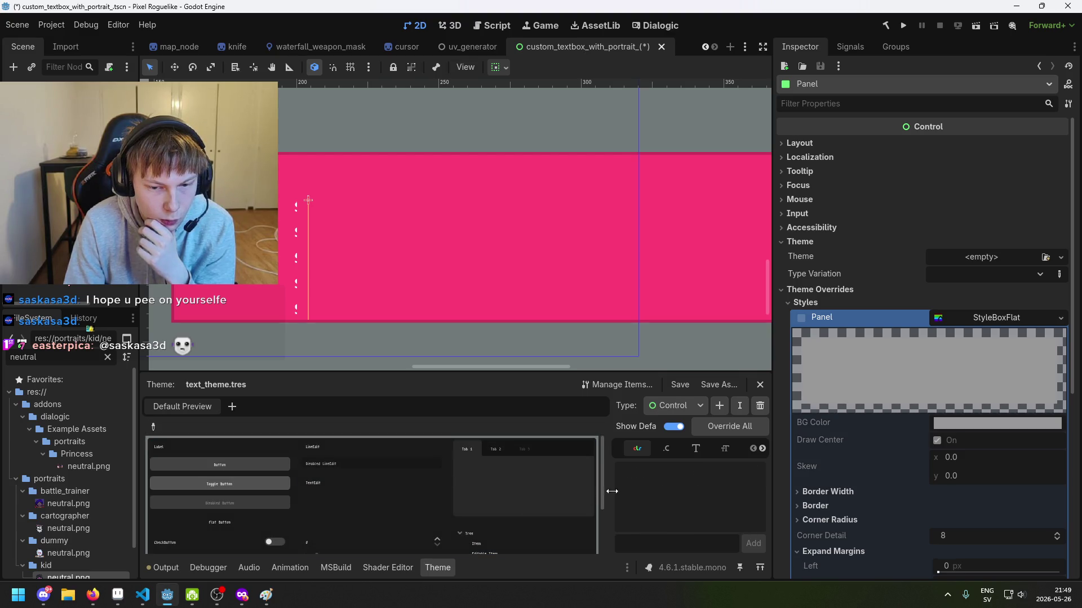
pyautogui.click(677, 407)
pyautogui.click(692, 439)
# Try adding a custom UI scene to the theme preview, then cancel it.
pyautogui.click(153, 427)
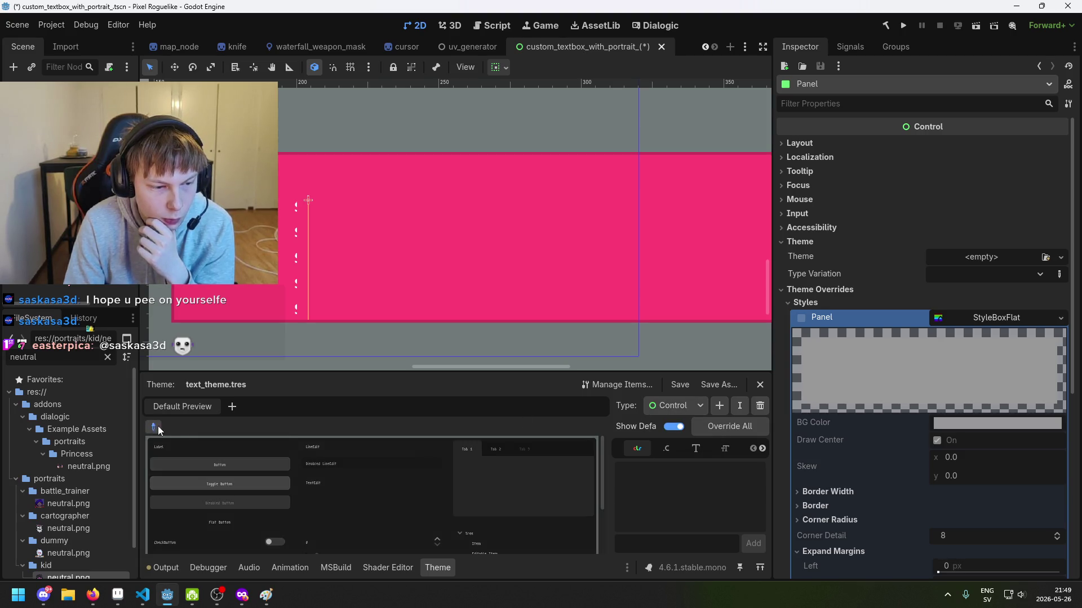
pyautogui.scroll(-1, 289, 502)
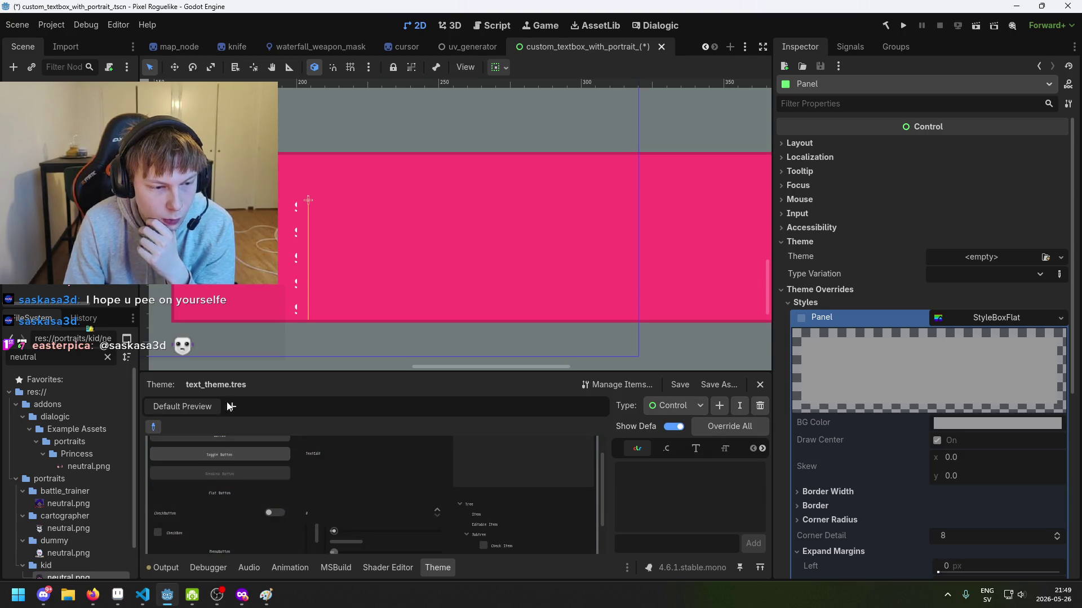
pyautogui.click(231, 407)
pyautogui.scroll(-1, 624, 440)
pyautogui.scroll(1, 629, 399)
pyautogui.click(648, 487)
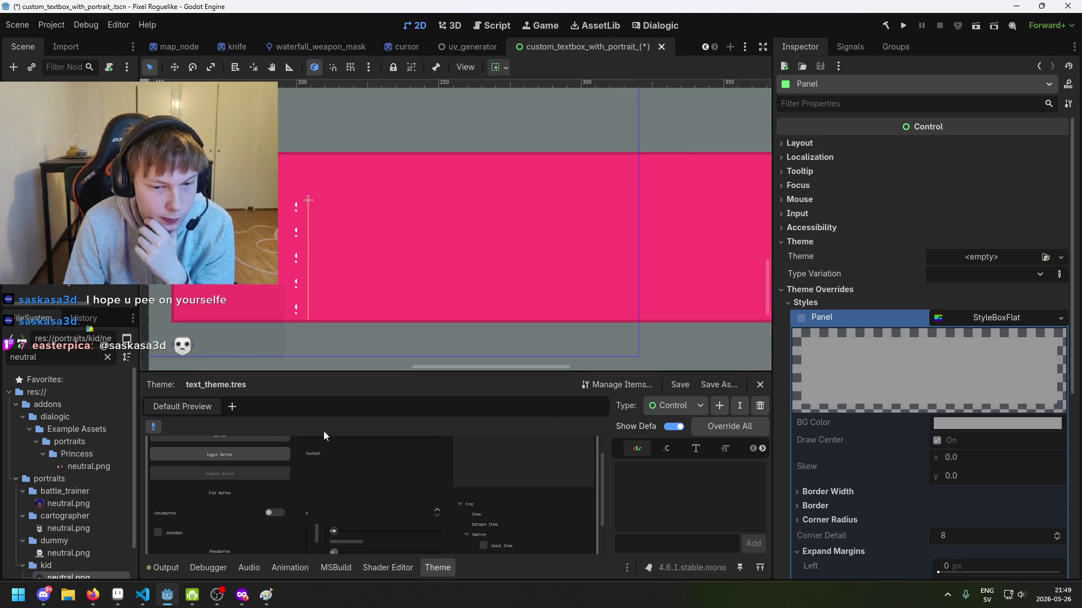
pyautogui.scroll(-2, 214, 490)
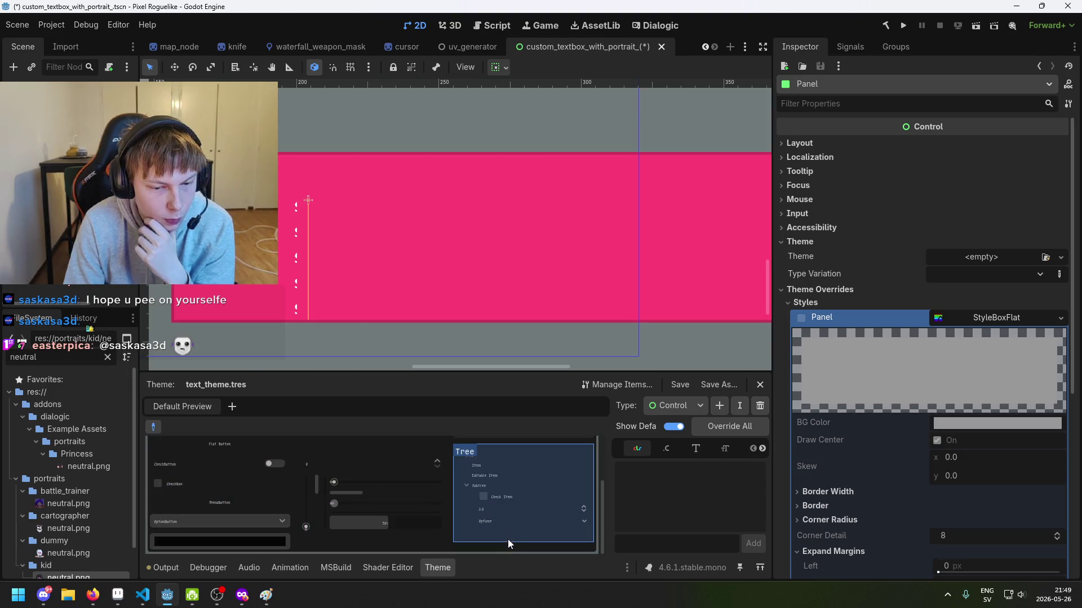
pyautogui.scroll(3, 509, 550)
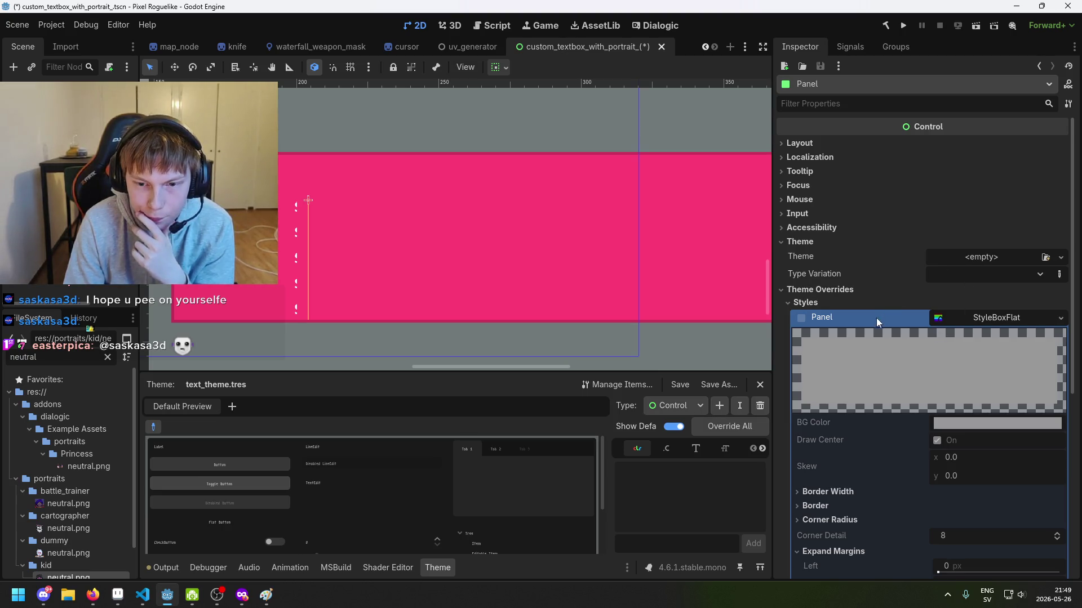
# Recheck the Panel's theme overrides and the portraits folder in FileSystem.
pyautogui.click(801, 316)
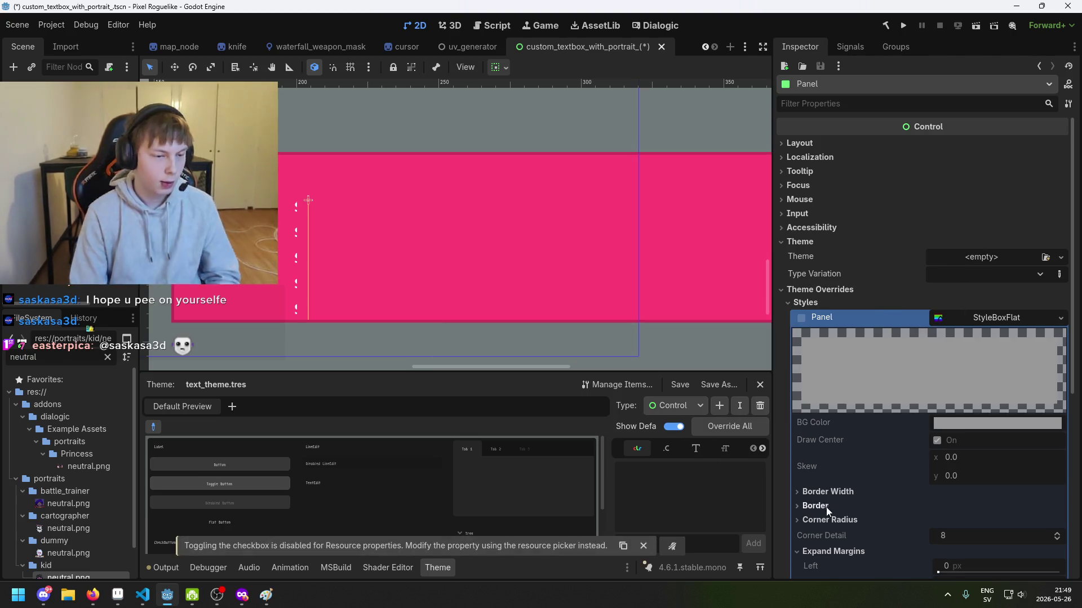
pyautogui.click(850, 292)
pyautogui.click(851, 293)
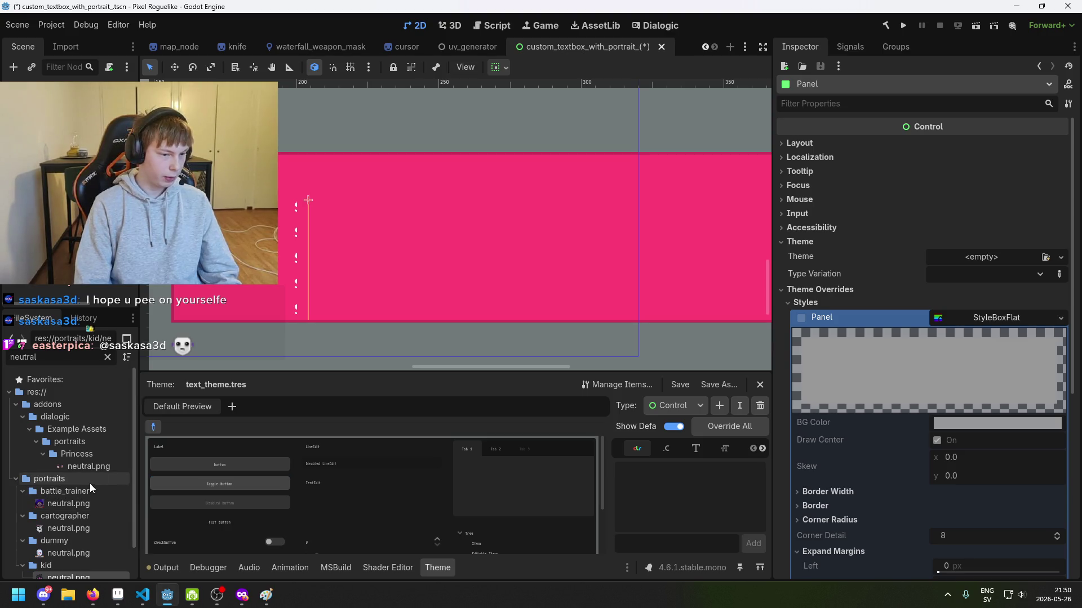
pyautogui.scroll(-3, 90, 484)
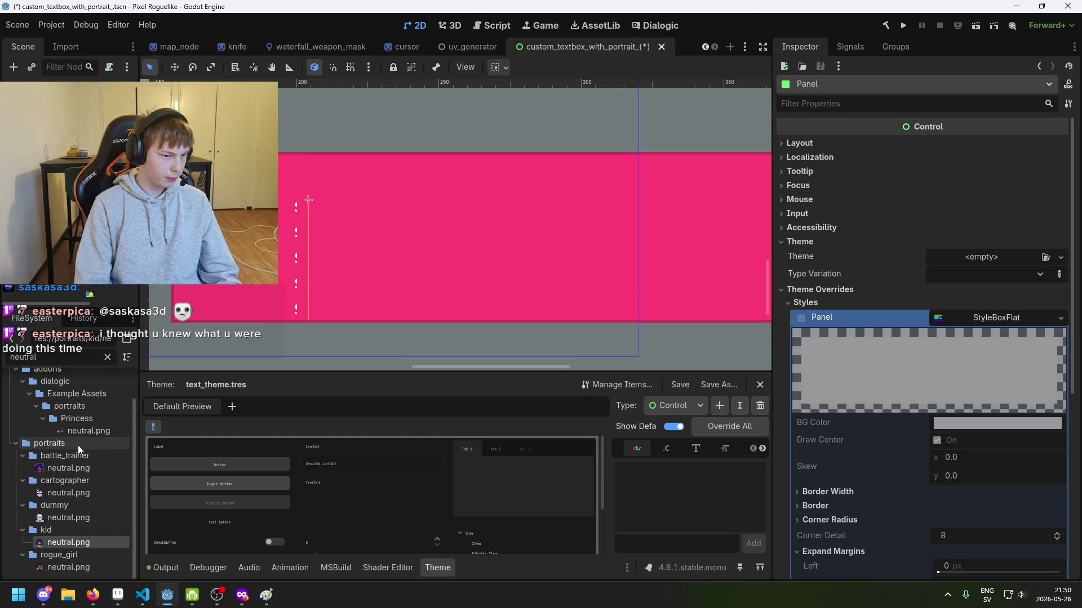
pyautogui.click(15, 444)
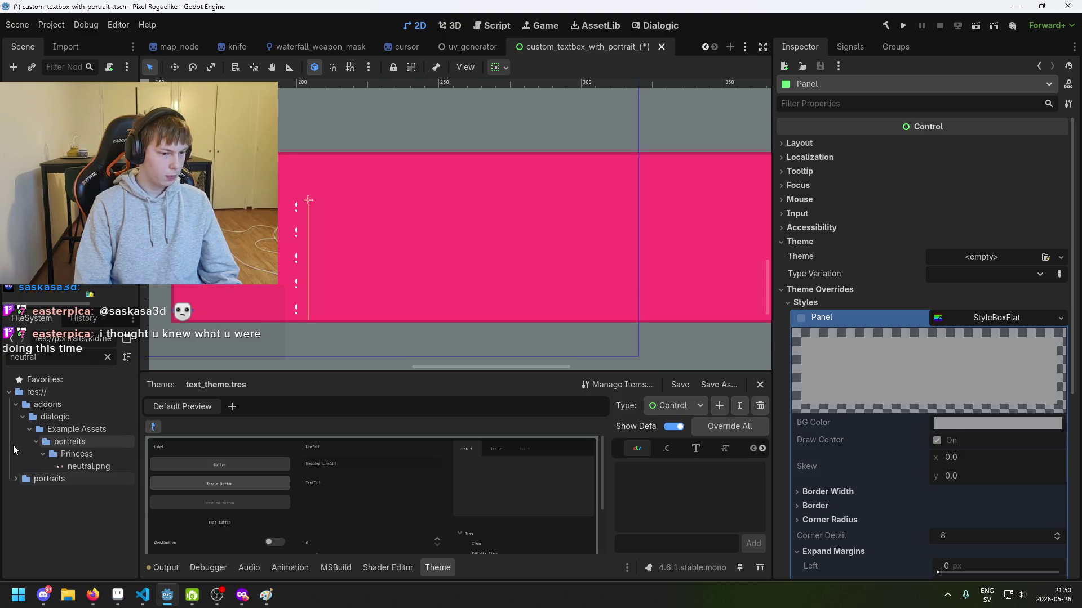
pyautogui.click(15, 479)
# Filter the FileSystem for 'gui', then clear the filter text.
pyautogui.click(108, 357)
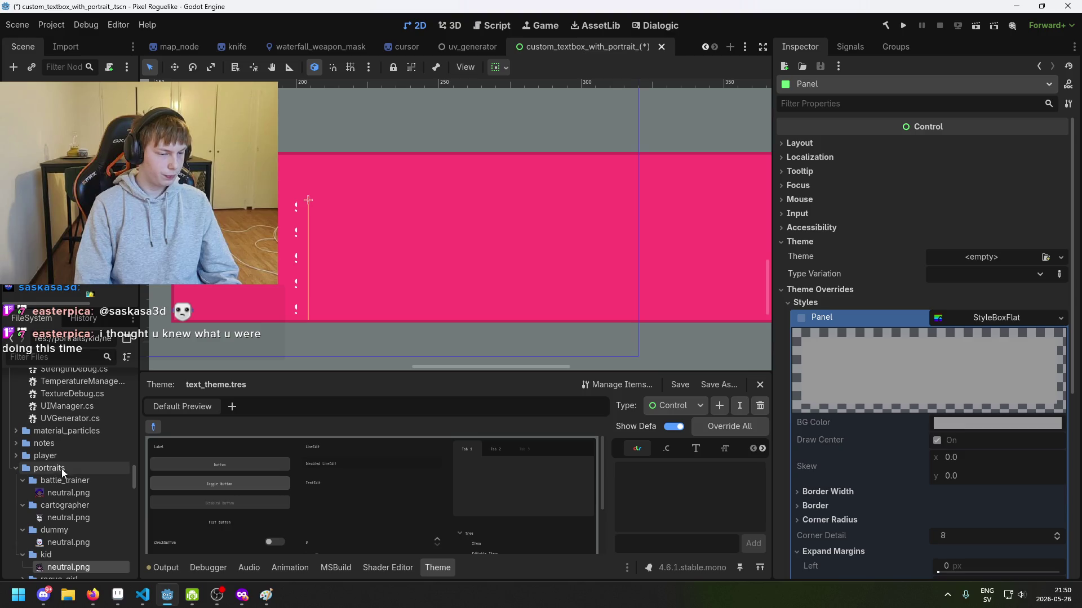
pyautogui.click(72, 358)
pyautogui.write('ui')
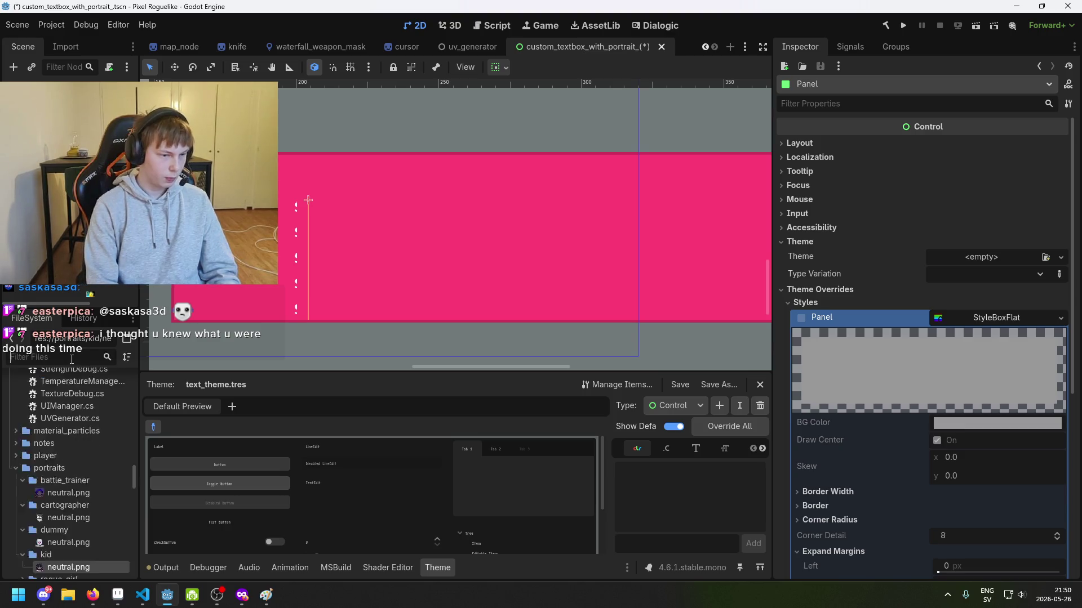
pyautogui.scroll(10, 80, 412)
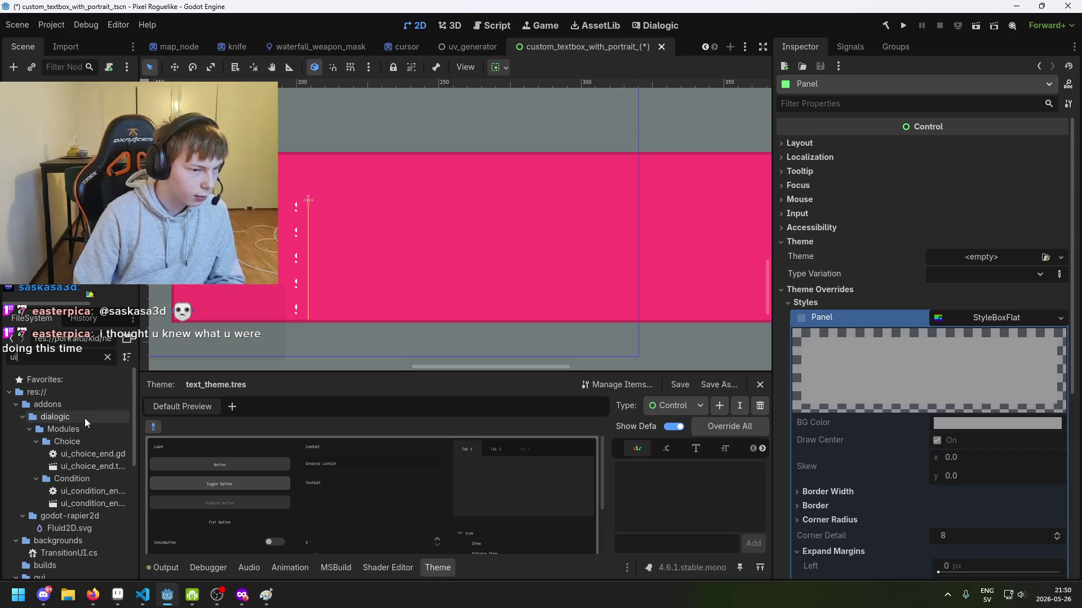
pyautogui.write('gui')
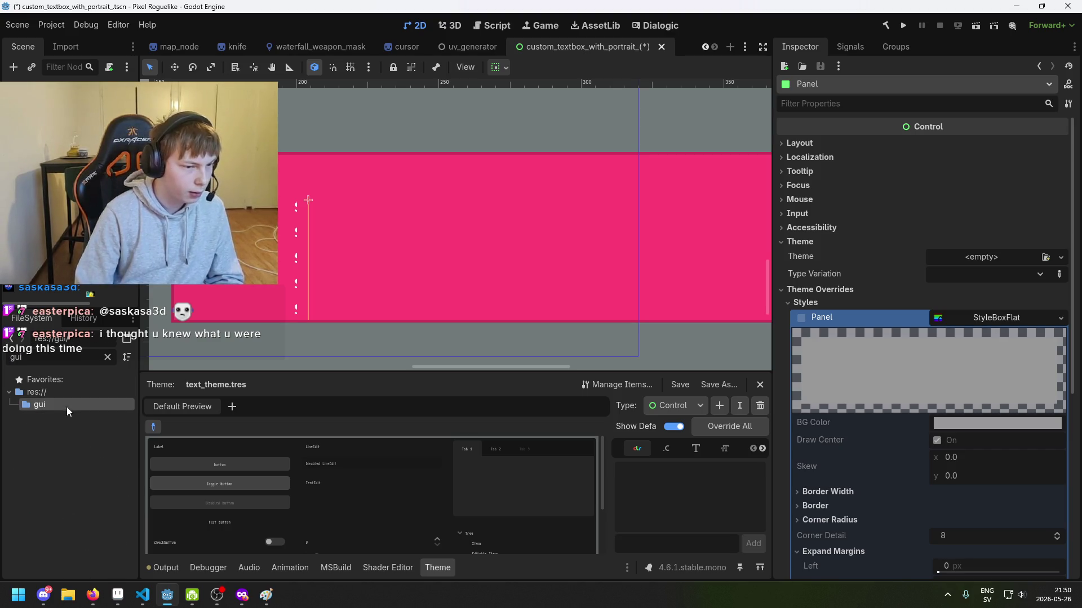
pyautogui.rightClick(67, 407)
pyautogui.press('Escape')
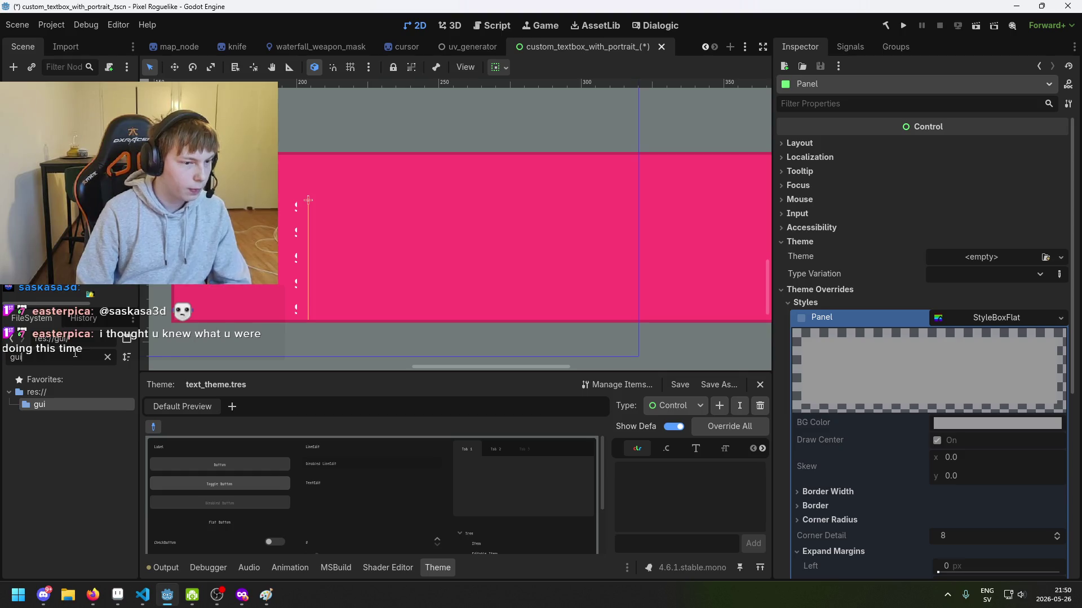
pyautogui.click(77, 357)
pyautogui.press('BackSpace')
pyautogui.press('BackSpace')
pyautogui.press('BackSpace')
# Show the expanded res://gui folder and select its menu folder.
pyautogui.scroll(-2, 70, 513)
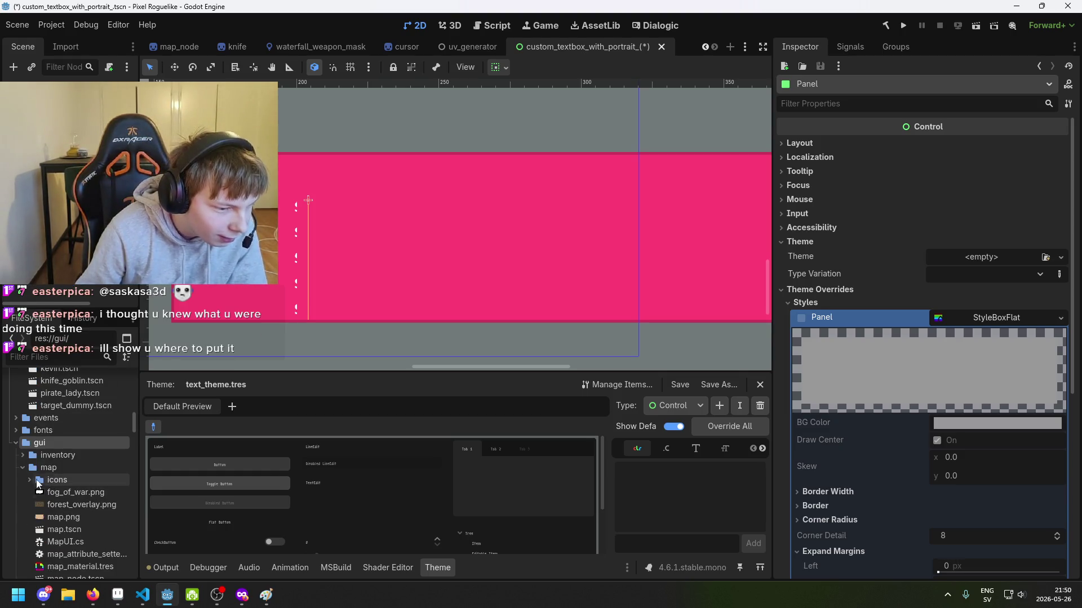
pyautogui.click(23, 480)
pyautogui.scroll(-3, 26, 479)
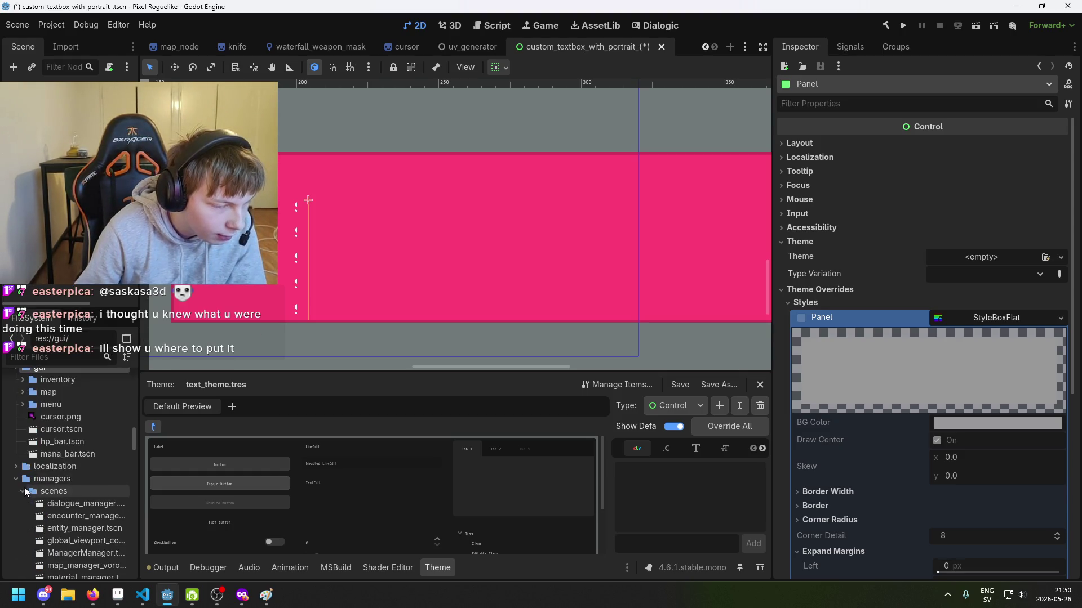
pyautogui.scroll(1, 26, 467)
pyautogui.click(23, 431)
pyautogui.click(23, 430)
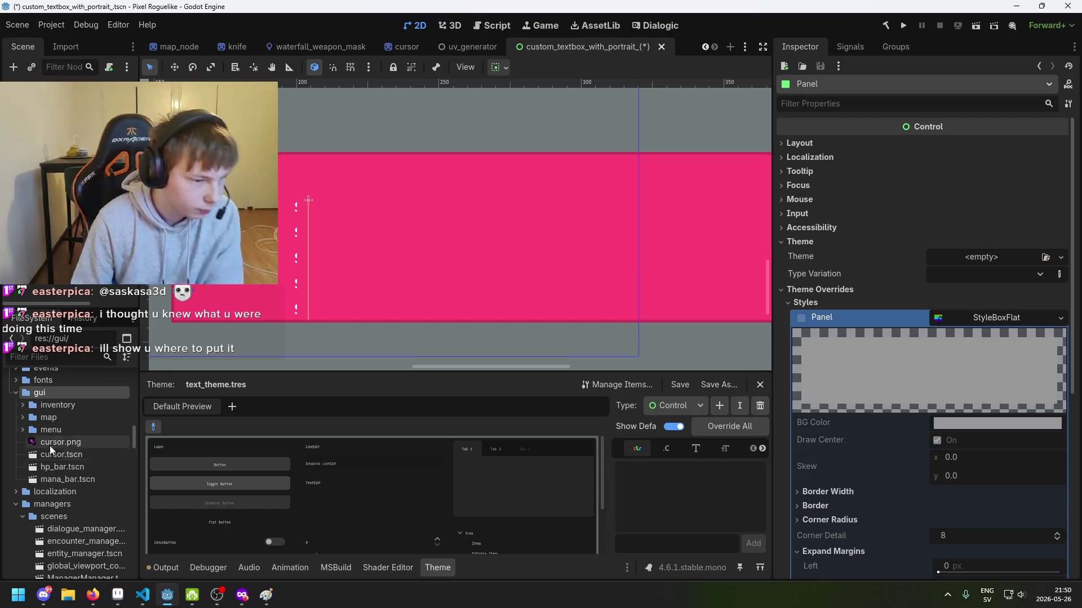
pyautogui.click(55, 429)
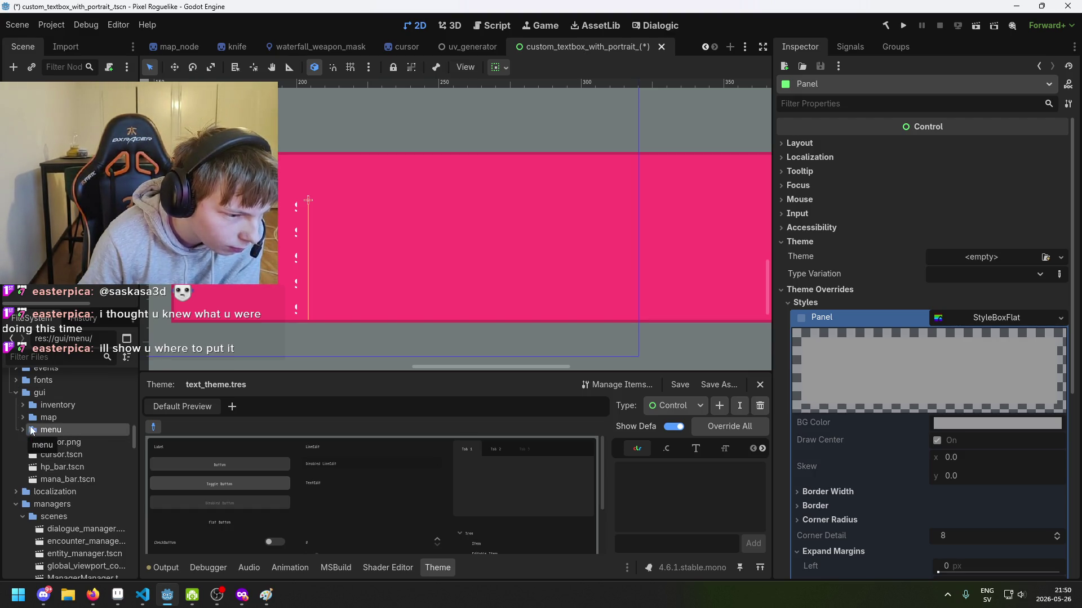
pyautogui.scroll(-3, 86, 424)
pyautogui.scroll(5, 86, 434)
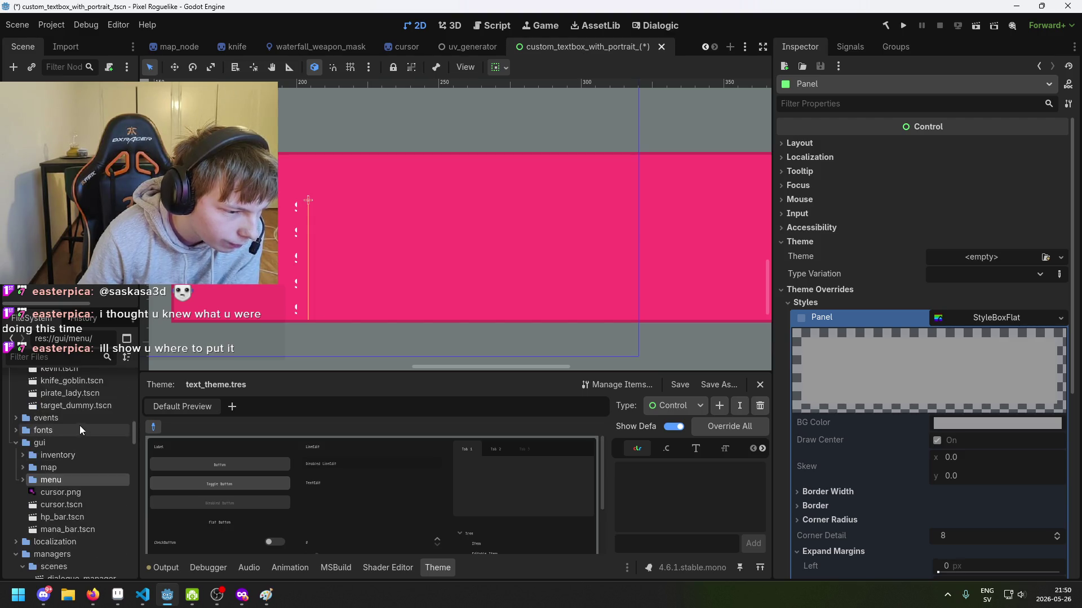
# In the gui folder, create a StyleBoxFlat resource and save it as text_panel.tres.
pyautogui.rightClick(58, 443)
pyautogui.moveTo(129, 381)
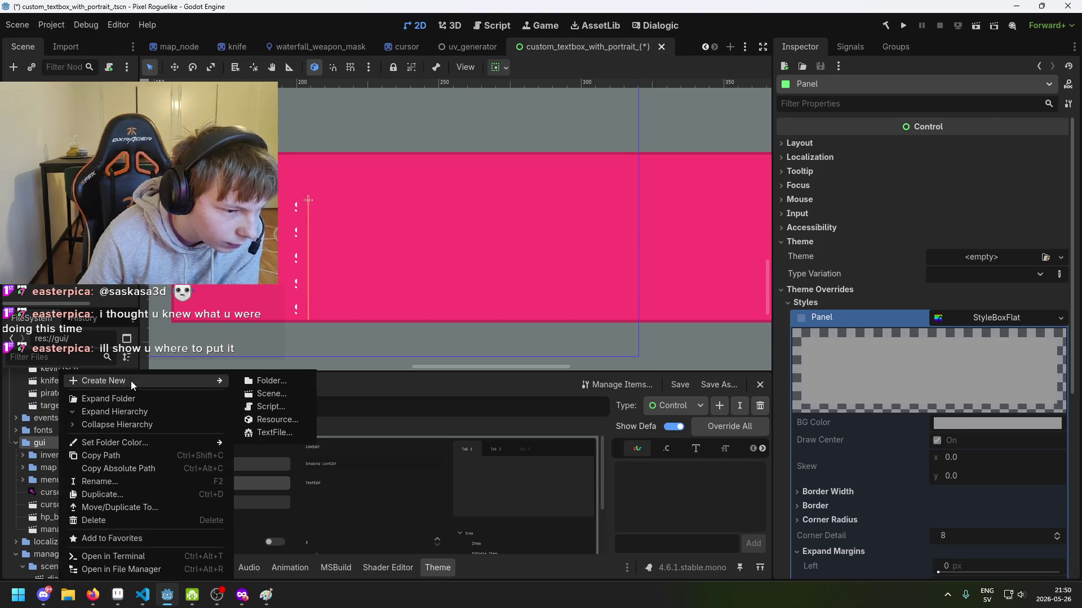
pyautogui.click(289, 417)
pyautogui.write('style')
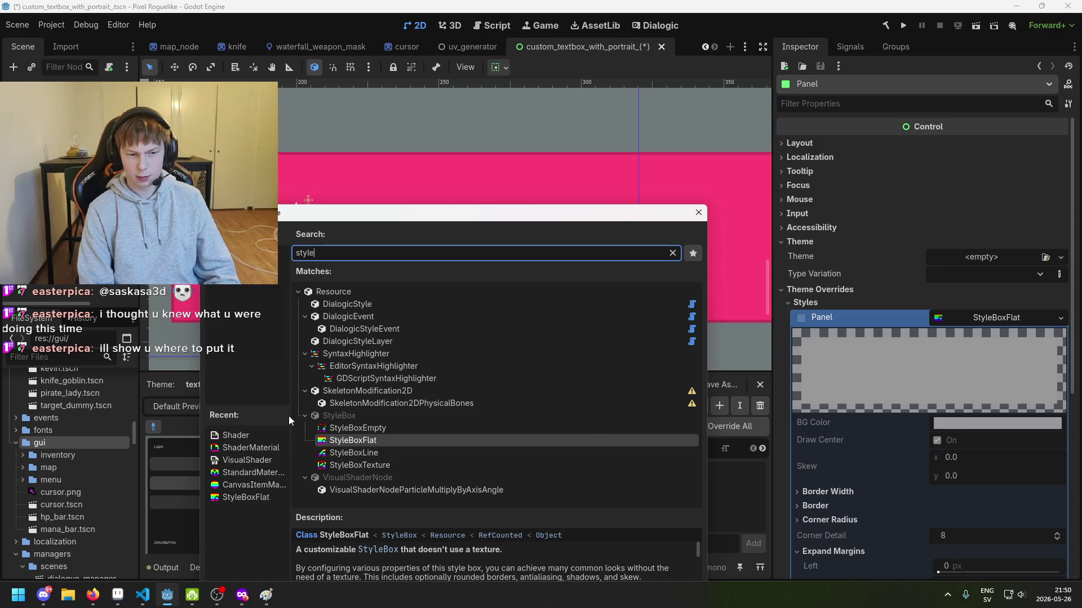
pyautogui.press('Return')
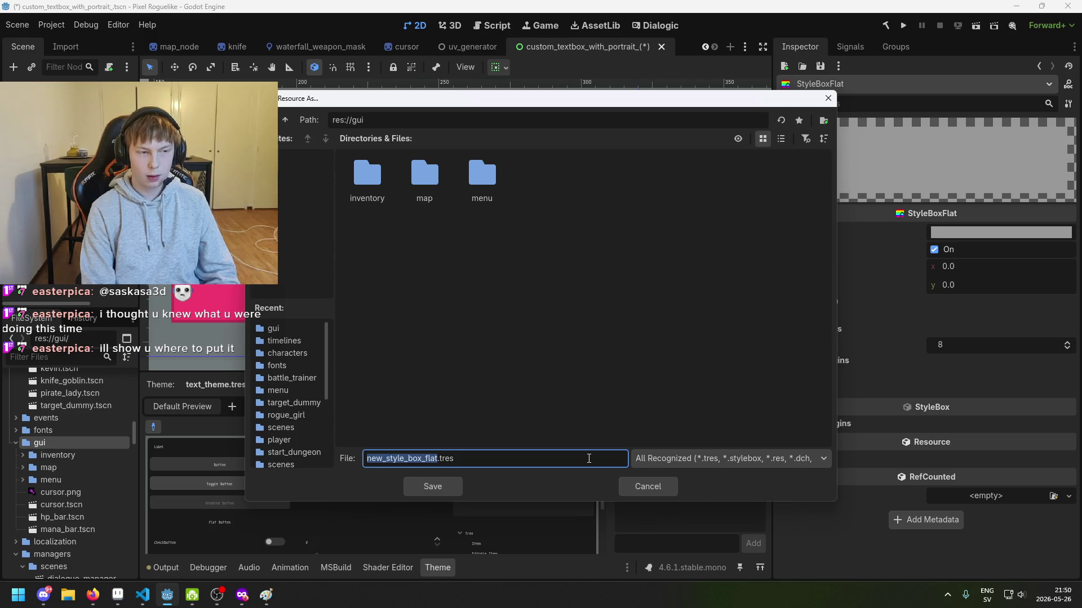
pyautogui.press('BackSpace')
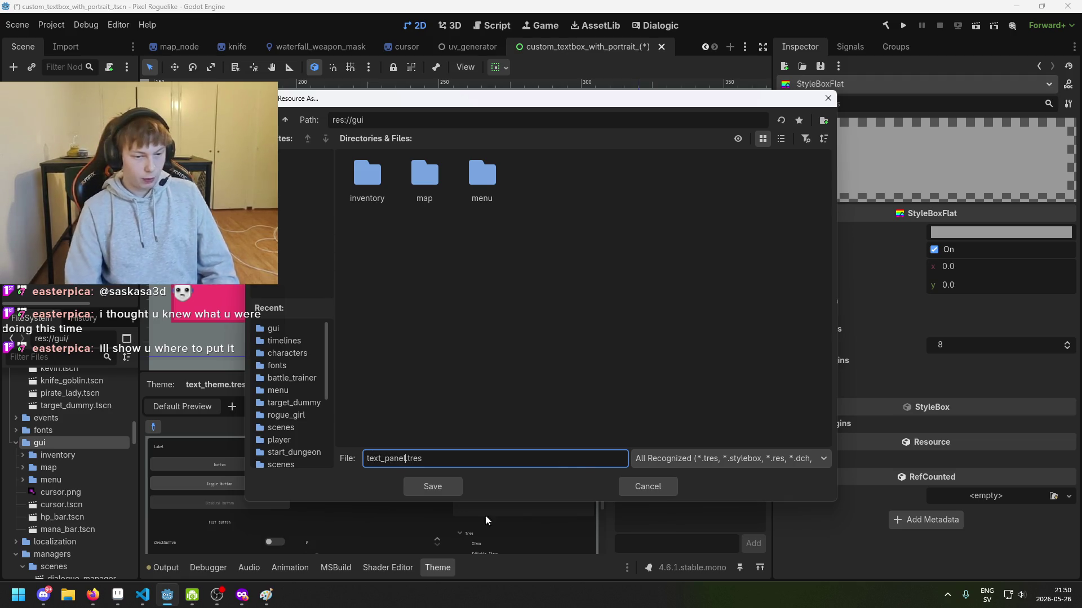
pyautogui.press('Return')
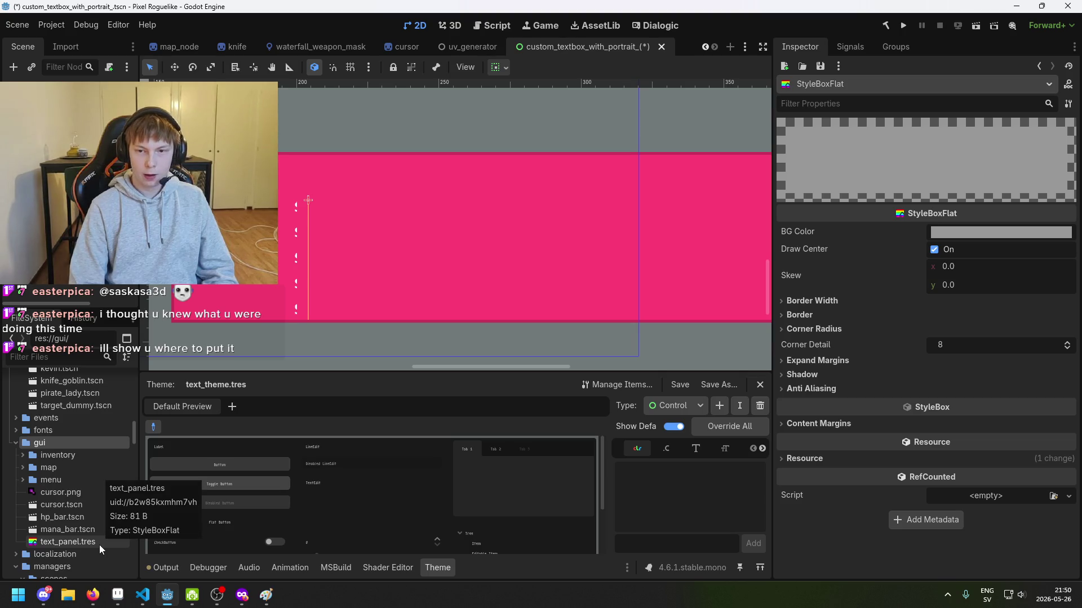
pyautogui.click(537, 301)
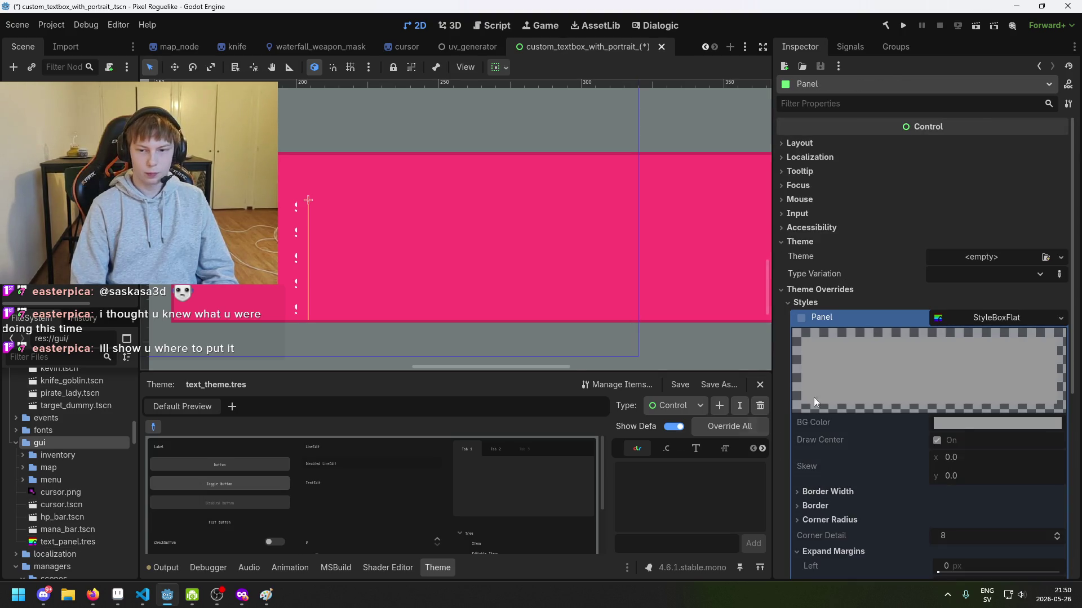
# Assign text_panel.tres to the Panel's style override and set its right expand margin to 62 px.
pyautogui.moveTo(68, 541)
pyautogui.mouseDown()
pyautogui.moveTo(850, 442)
pyautogui.moveTo(952, 315)
pyautogui.moveTo(983, 320)
pyautogui.mouseUp()
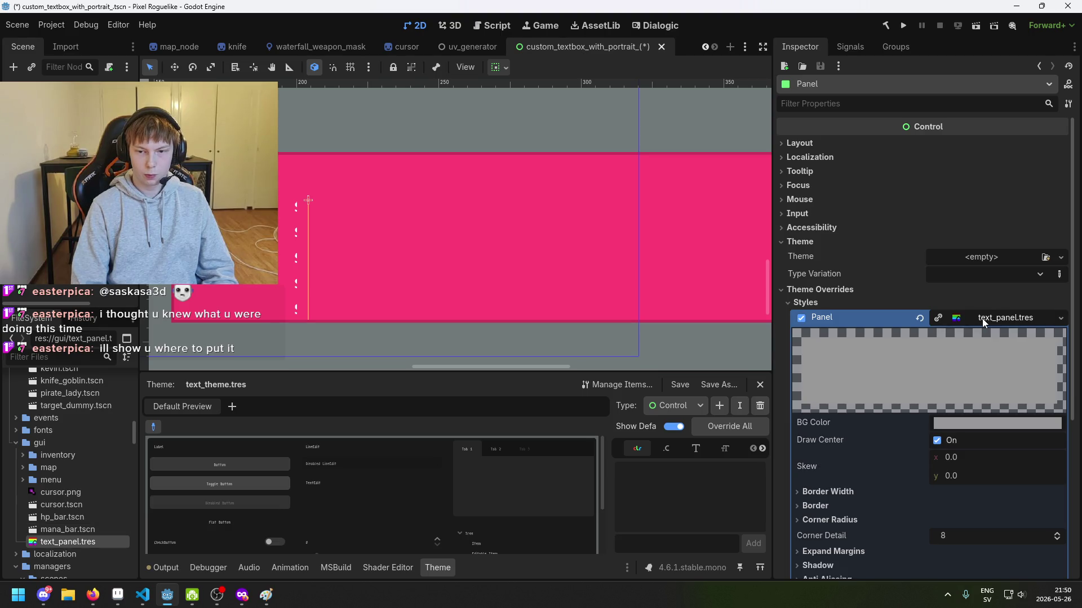
pyautogui.scroll(2, 333, 227)
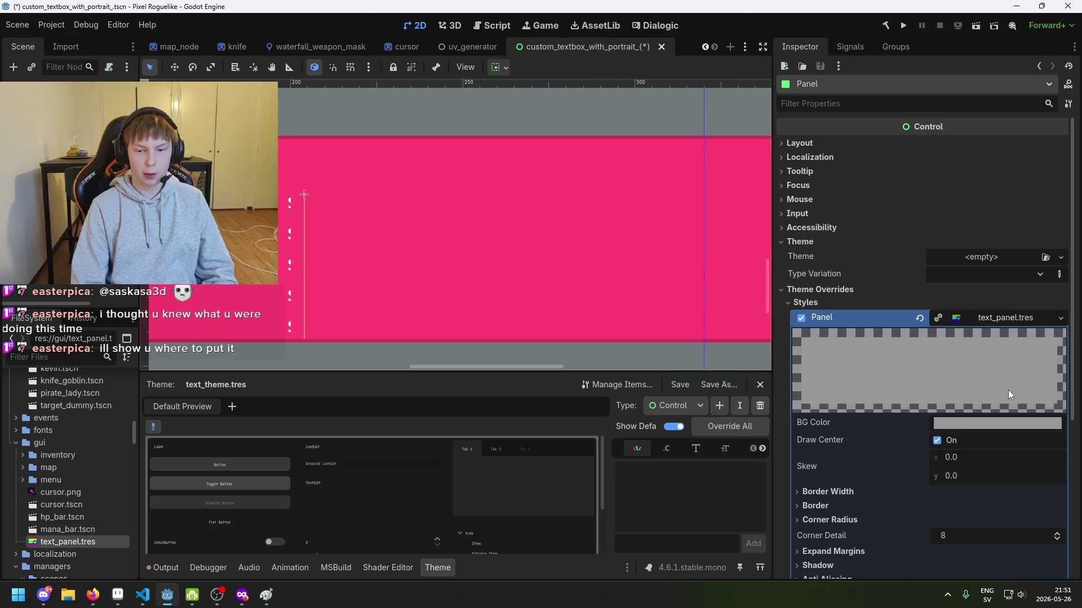
pyautogui.scroll(-3, 1003, 392)
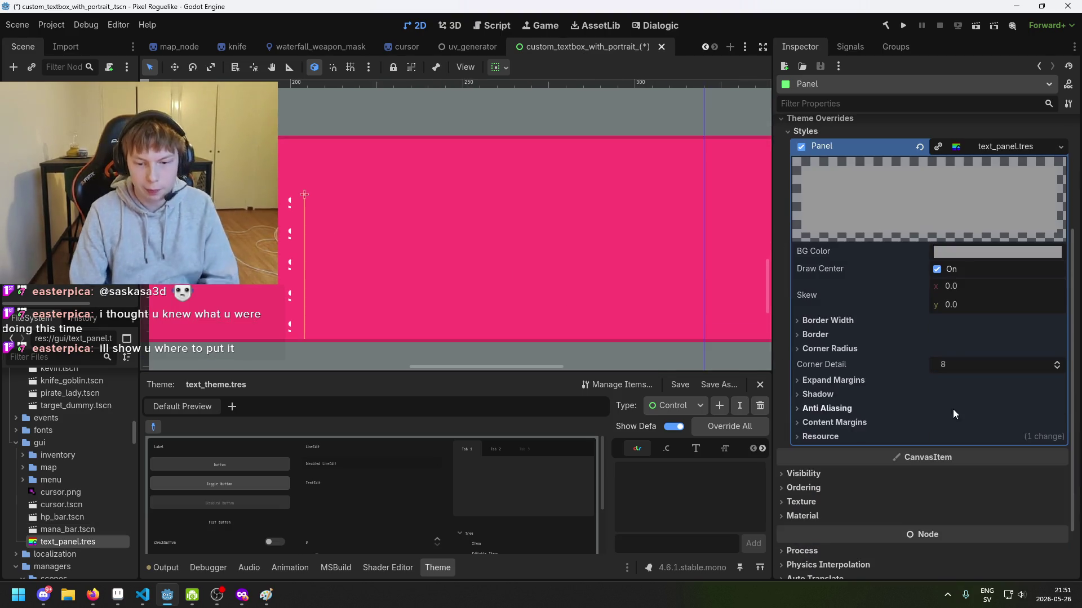
pyautogui.click(845, 381)
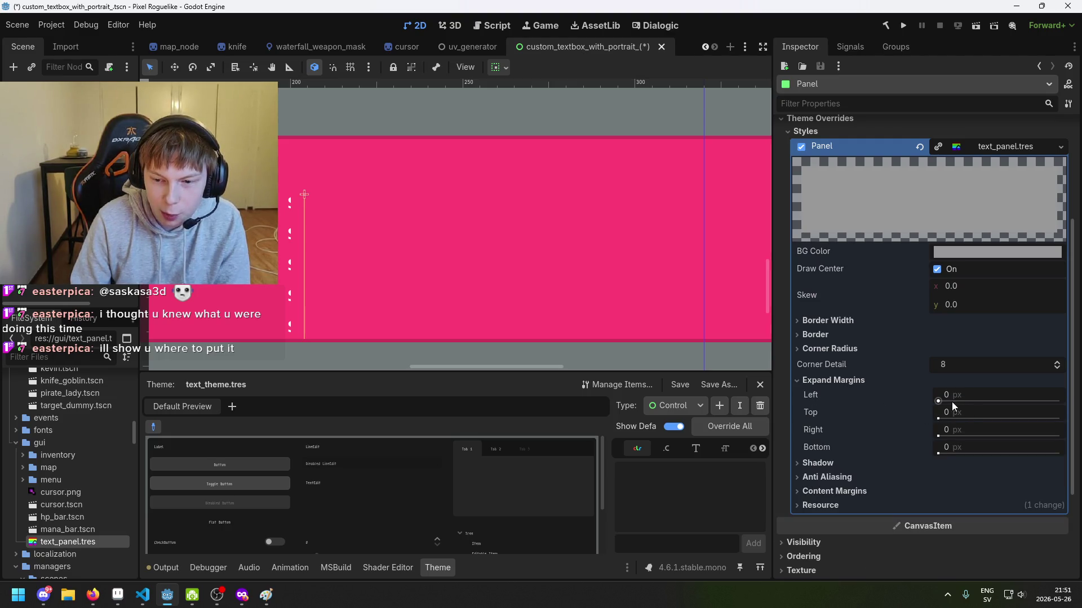
pyautogui.moveTo(952, 404)
pyautogui.mouseDown()
pyautogui.moveTo(985, 404)
pyautogui.moveTo(952, 404)
pyautogui.mouseUp()
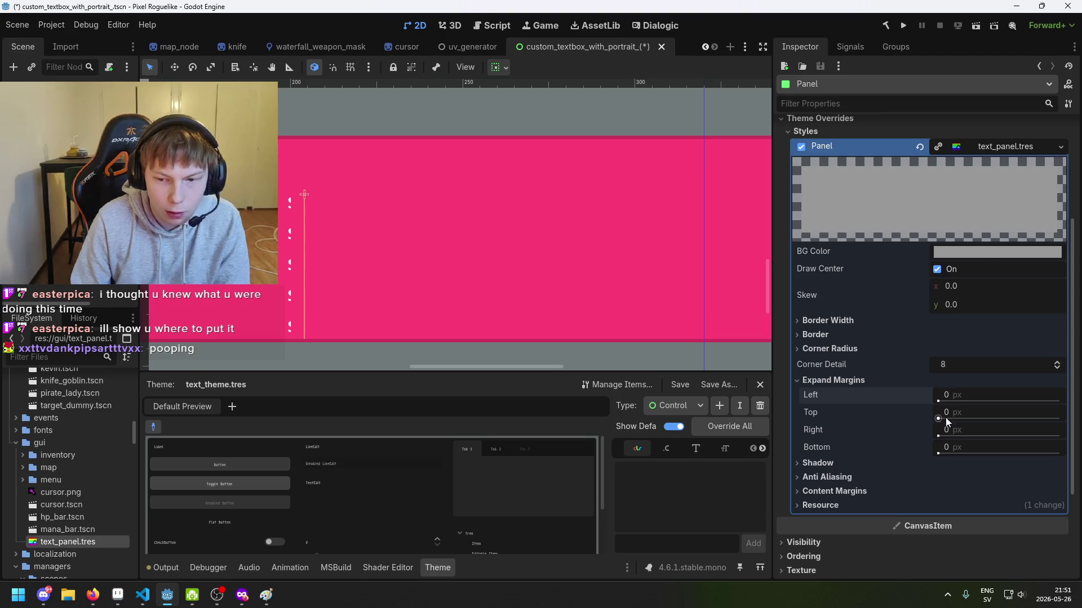
pyautogui.moveTo(938, 436); pyautogui.dragTo(1019, 436)
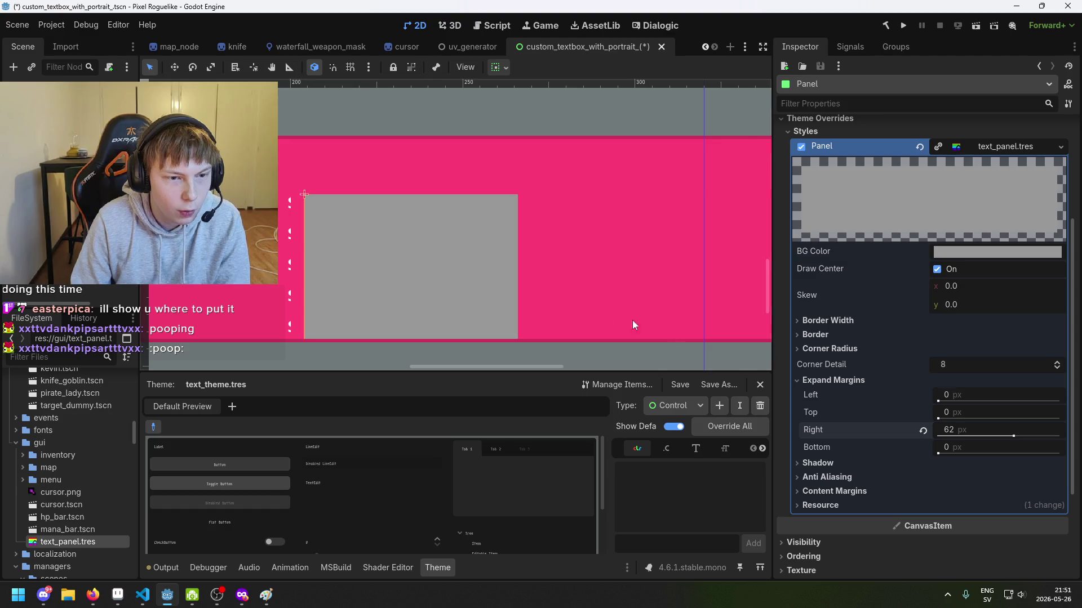
pyautogui.scroll(-1, 426, 293)
# Select the dialog text node at the panel's left edge.
pyautogui.click(311, 271)
pyautogui.click(394, 265)
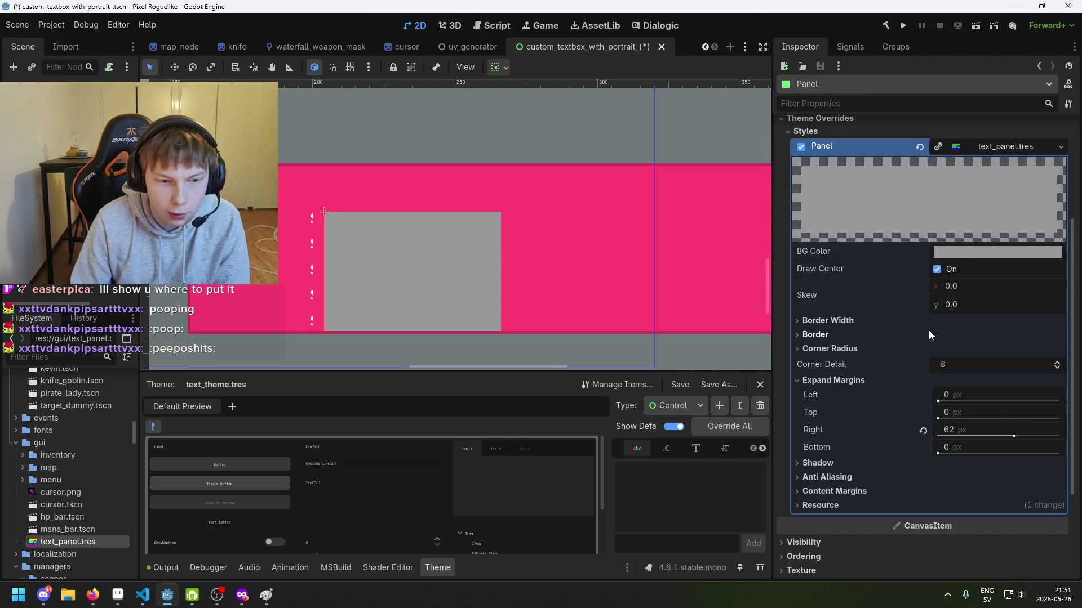
pyautogui.click(169, 169)
pyautogui.click(325, 212)
pyautogui.click(325, 211)
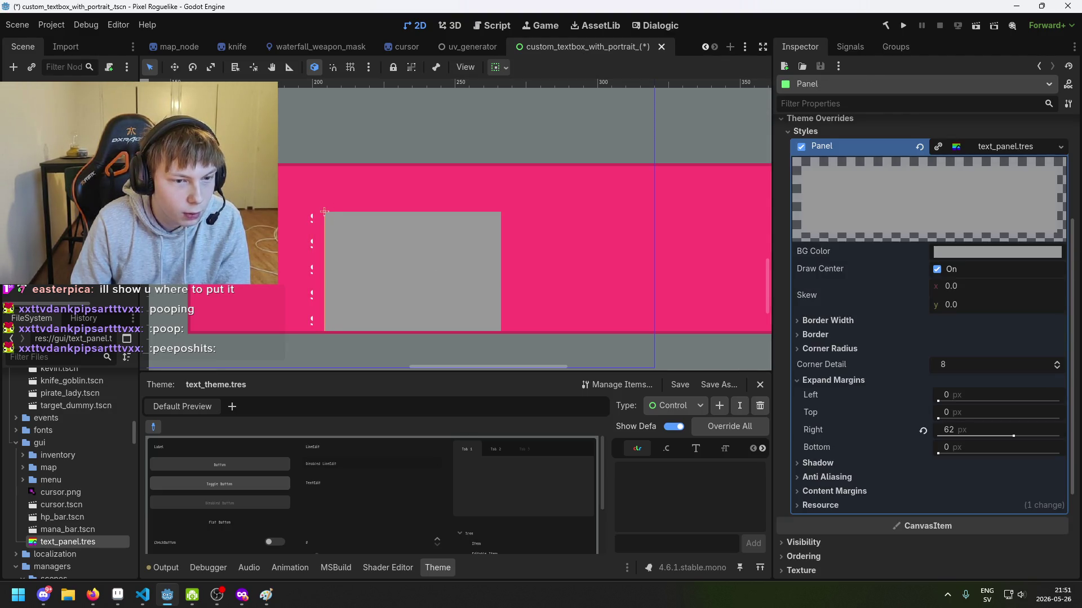
pyautogui.scroll(10, 1008, 279)
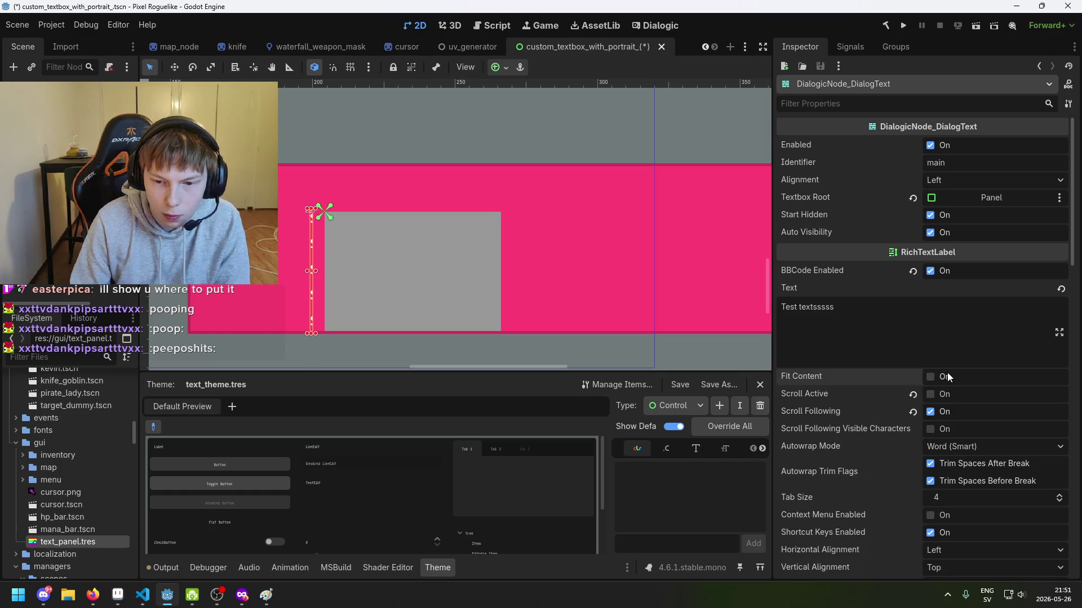
pyautogui.scroll(-2, 924, 393)
pyautogui.scroll(-4, 934, 322)
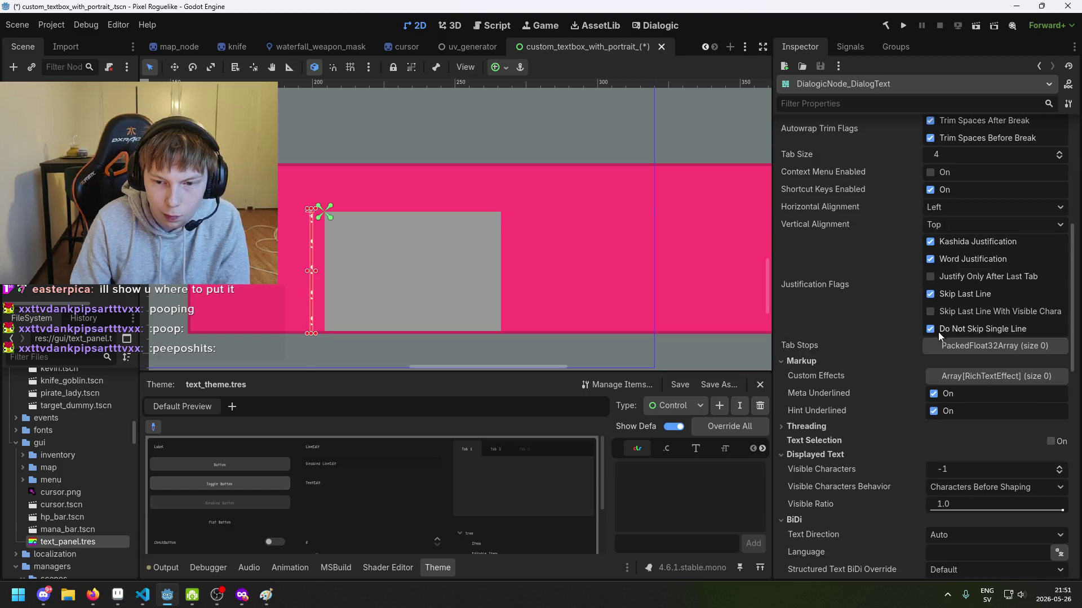
pyautogui.scroll(-5, 921, 394)
pyautogui.scroll(1, 927, 389)
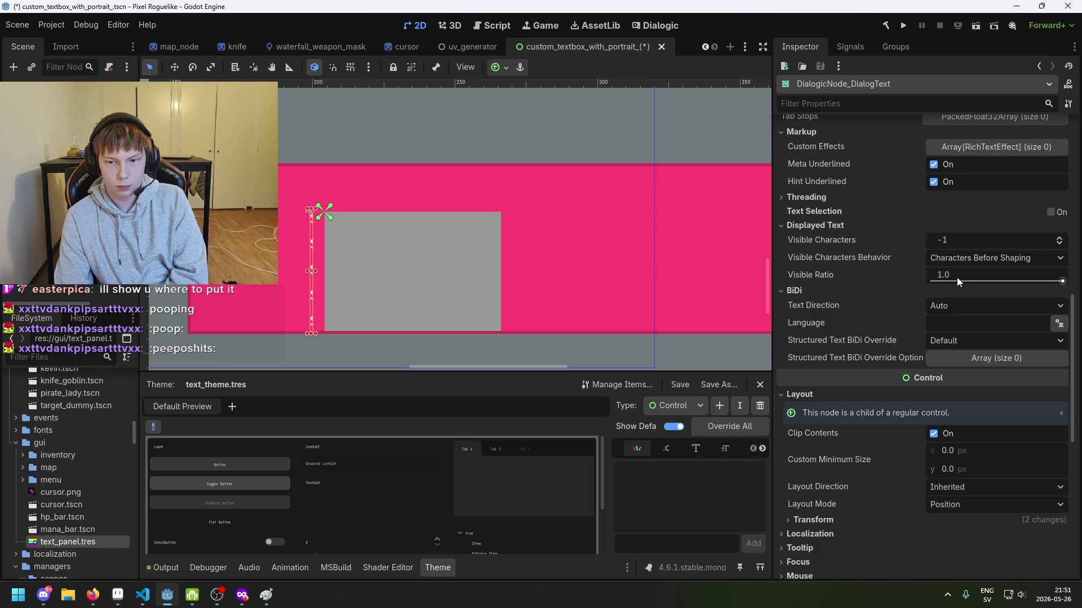
pyautogui.scroll(3, 958, 279)
pyautogui.scroll(7, 975, 319)
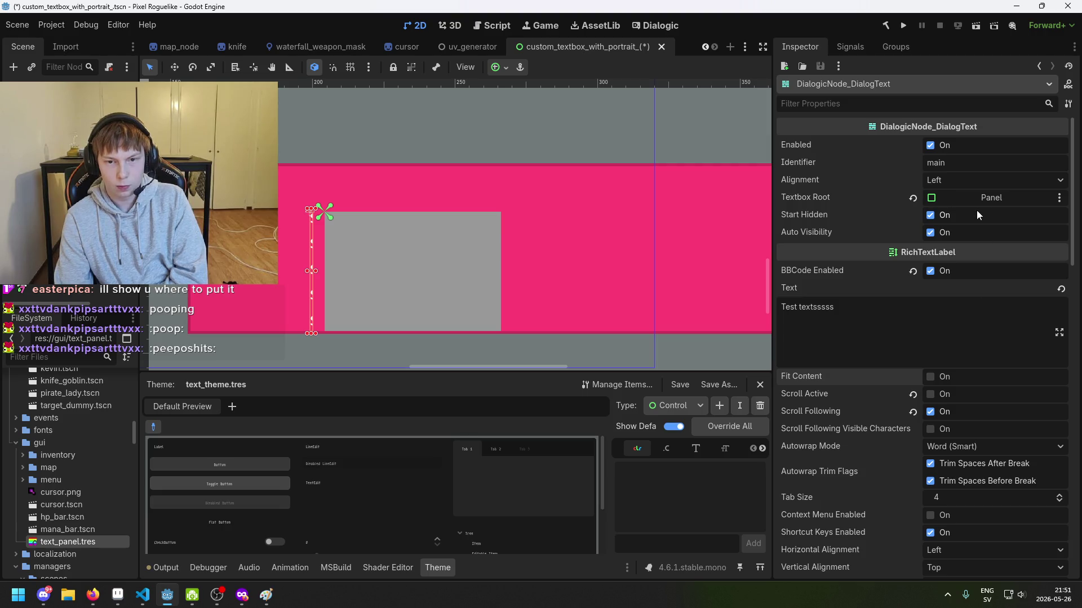
pyautogui.moveTo(119, 253)
pyautogui.mouseDown()
pyautogui.moveTo(1033, 204)
pyautogui.moveTo(1012, 198)
pyautogui.mouseUp()
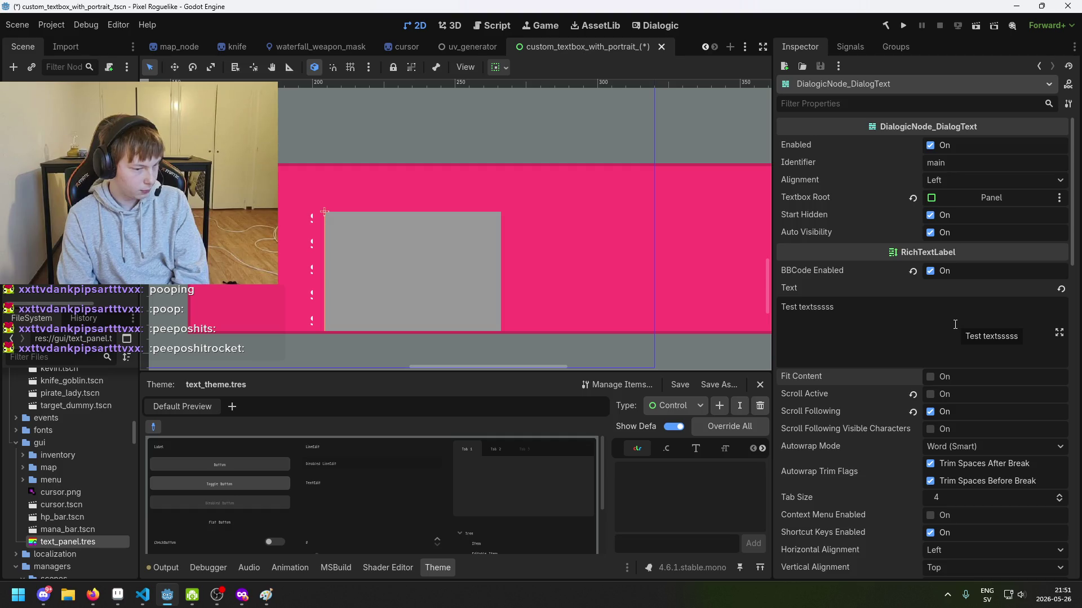
pyautogui.scroll(-1, 955, 322)
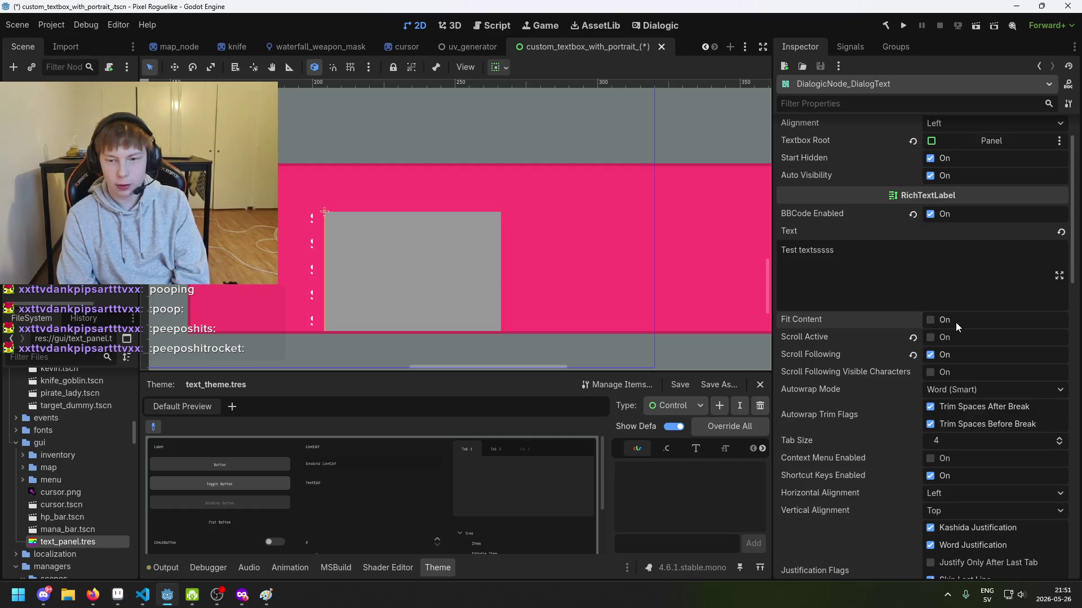
pyautogui.click(933, 339)
pyautogui.click(933, 339)
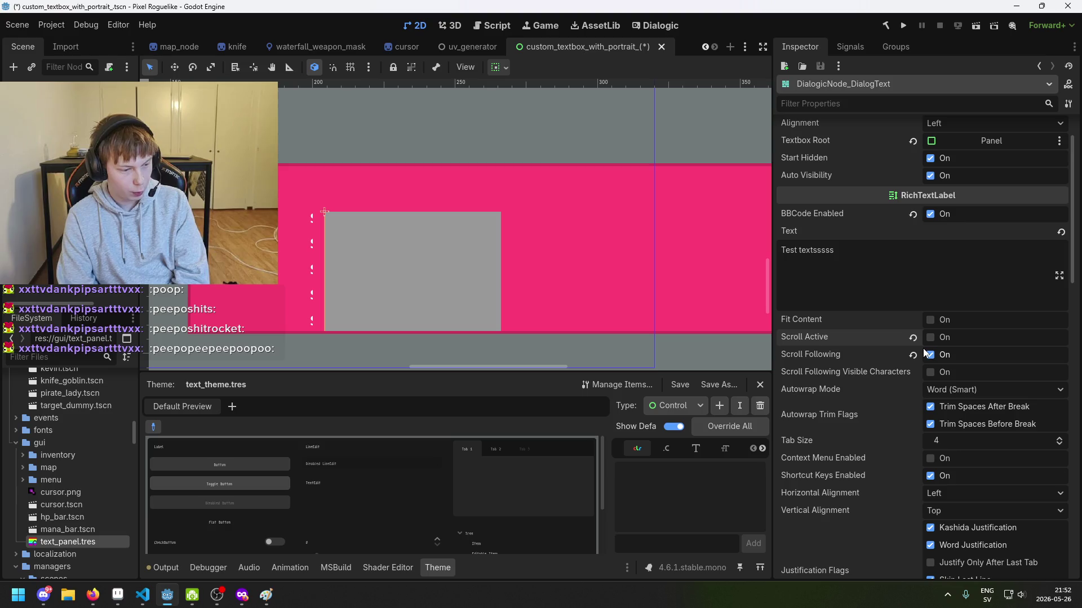
pyautogui.scroll(-2, 922, 348)
pyautogui.click(995, 277)
pyautogui.click(995, 277)
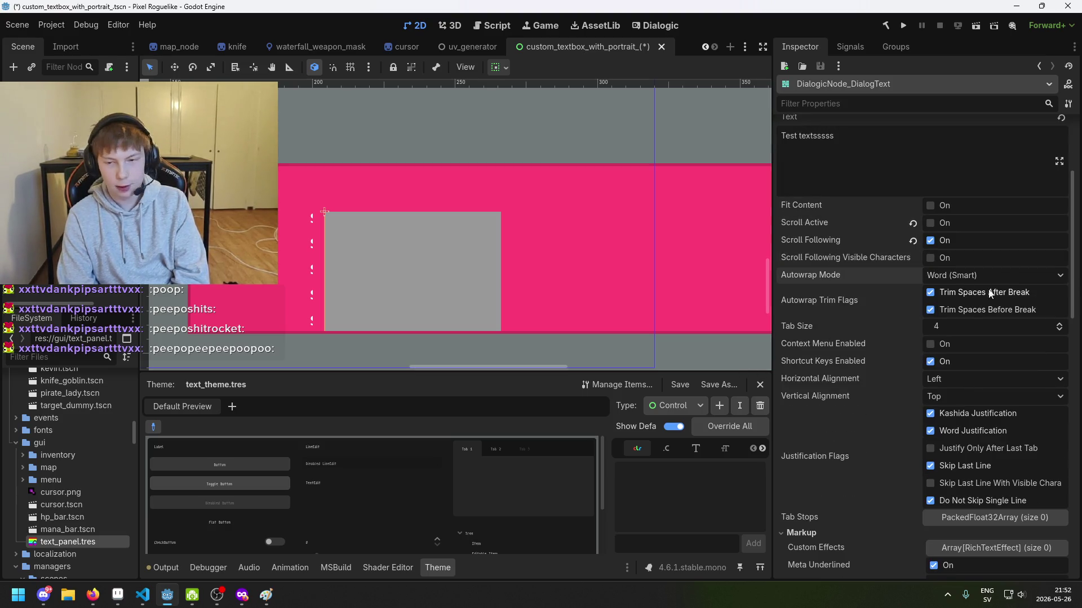
pyautogui.click(997, 276)
pyautogui.click(994, 276)
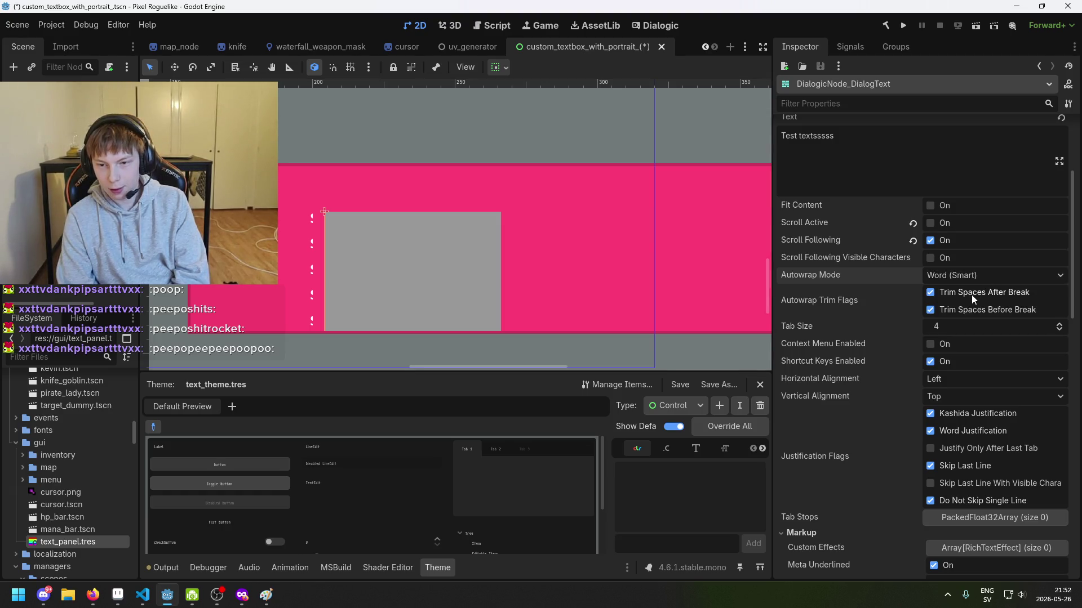
pyautogui.scroll(-1, 969, 299)
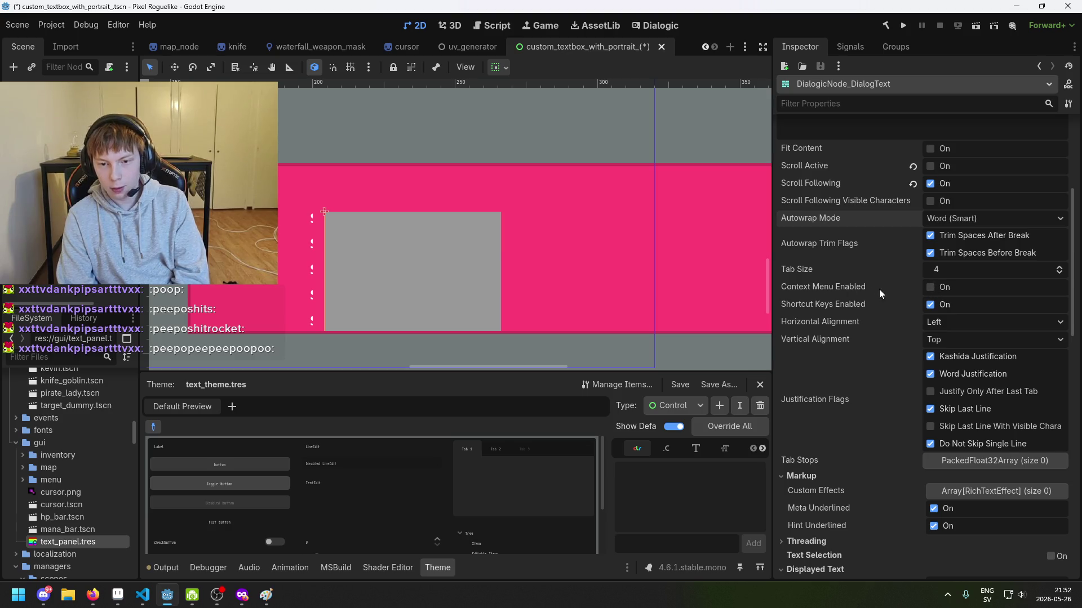
pyautogui.moveTo(882, 298)
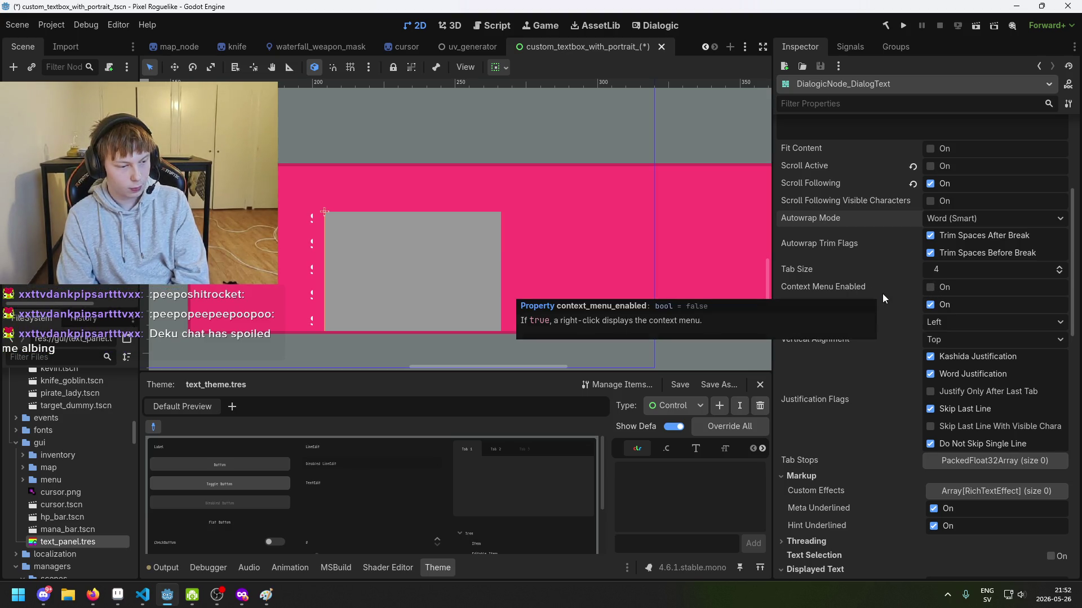
pyautogui.click(937, 325)
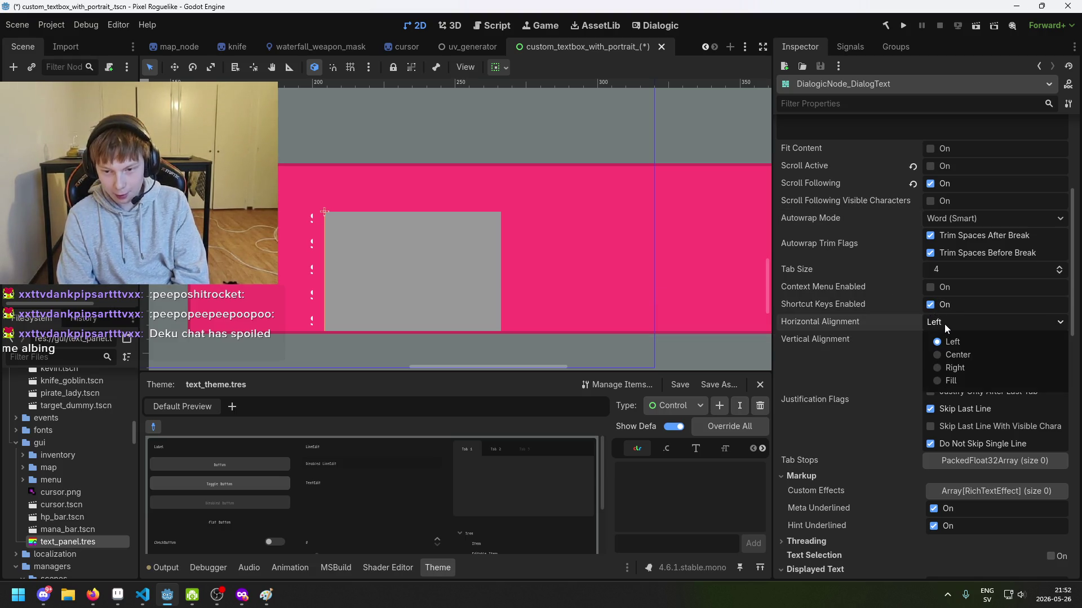
pyautogui.click(953, 353)
pyautogui.click(955, 325)
pyautogui.click(956, 341)
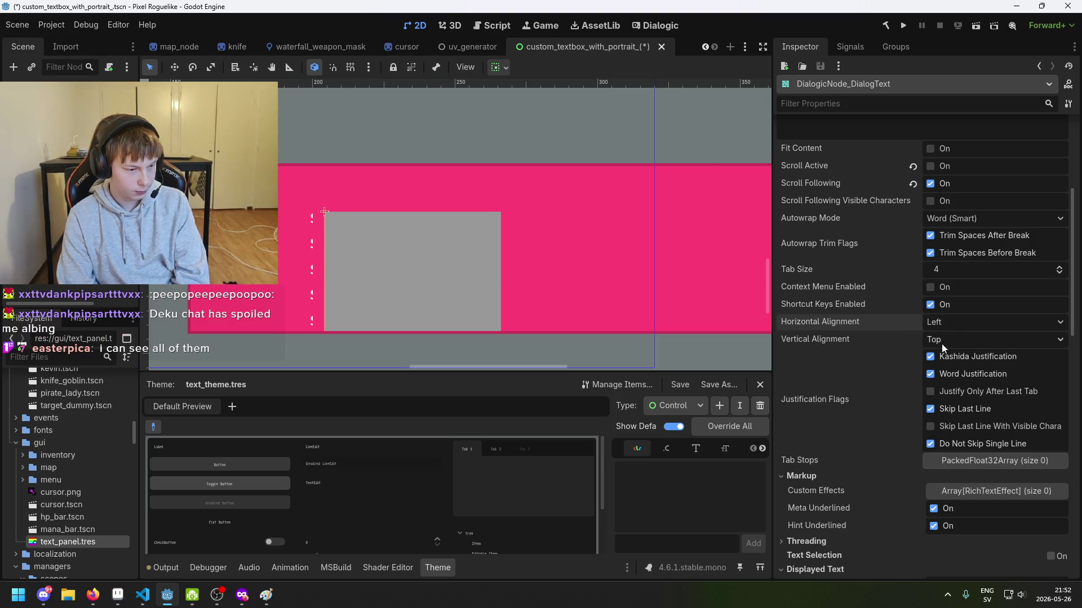